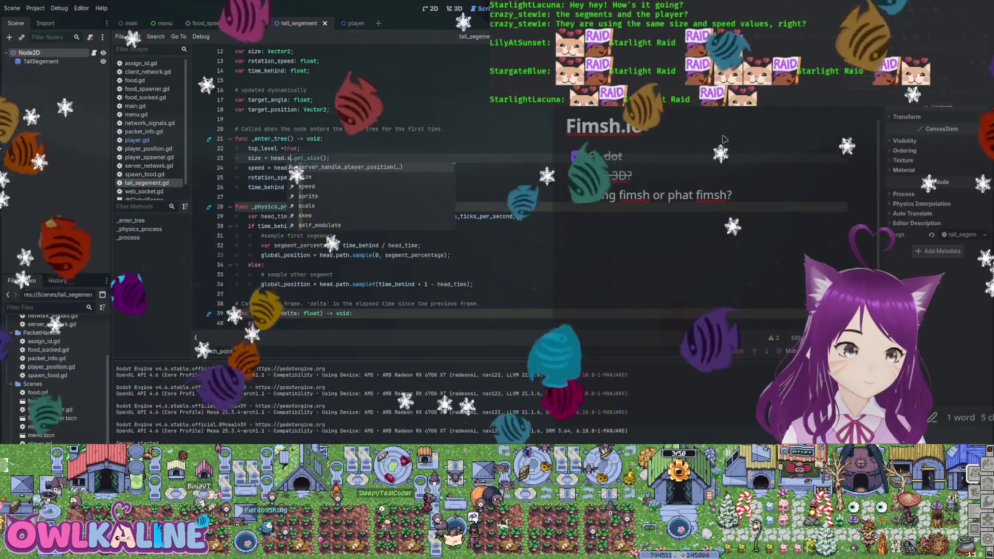
Finish line 23 as size = head.sprite.get_size() and run the project from player.gd
text(prite)
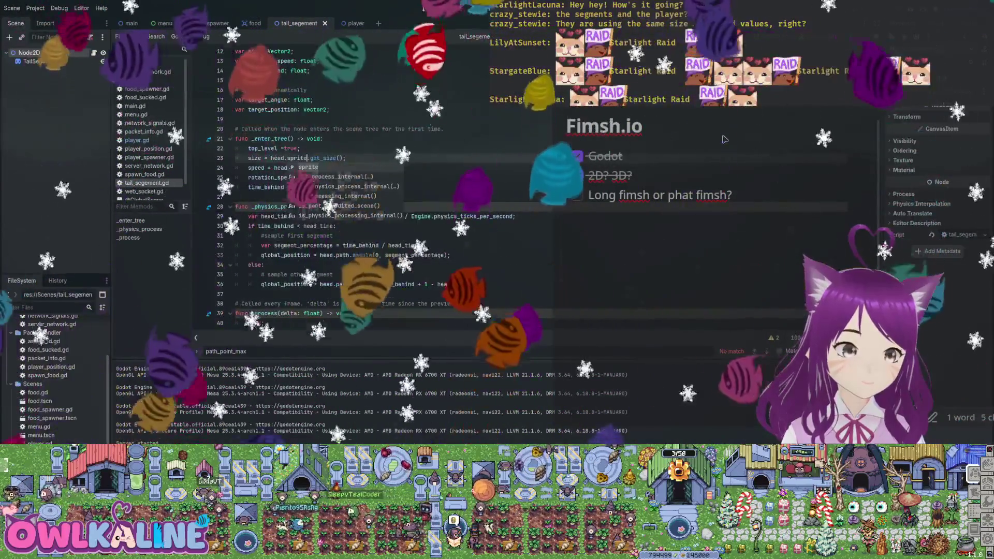
key(Escape)
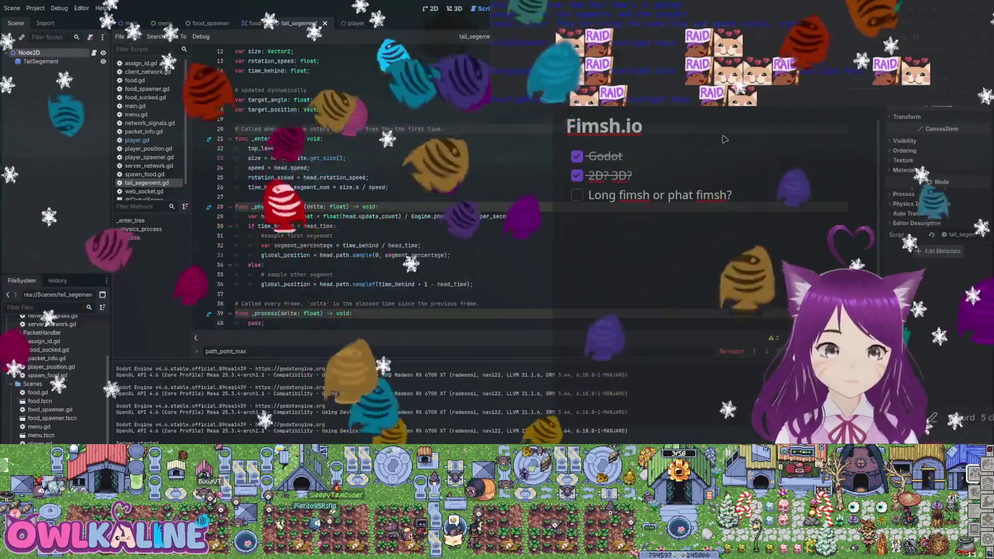
key(ctrl+Tab)
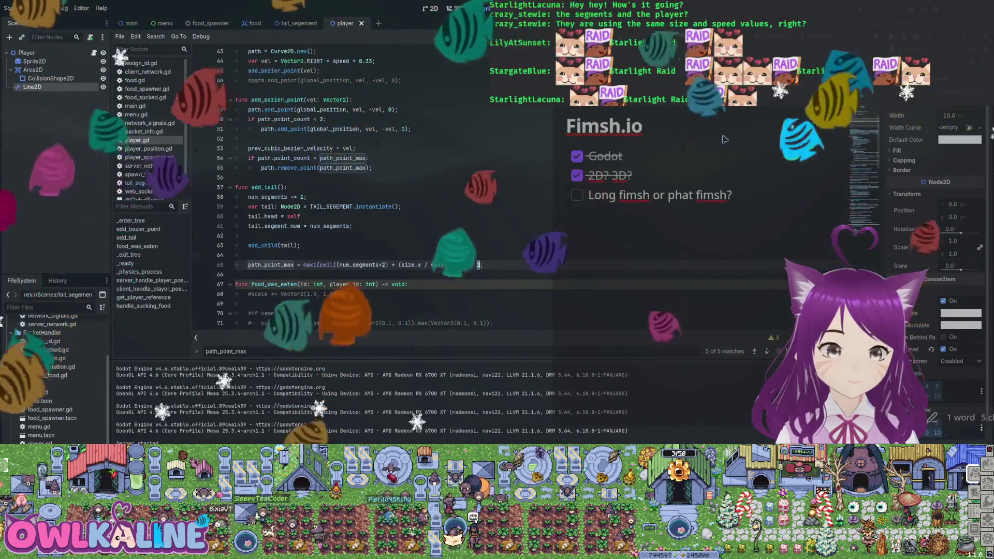
key(F5)
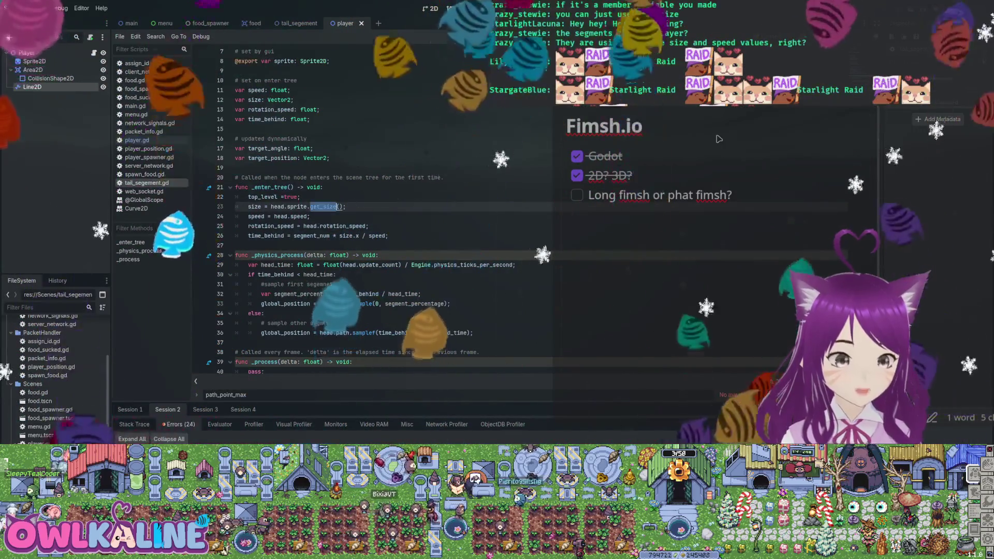
Replace the sprite size lookup on line 23 with size = head.size;
key(shift+Up)
key(Right)
text(/)
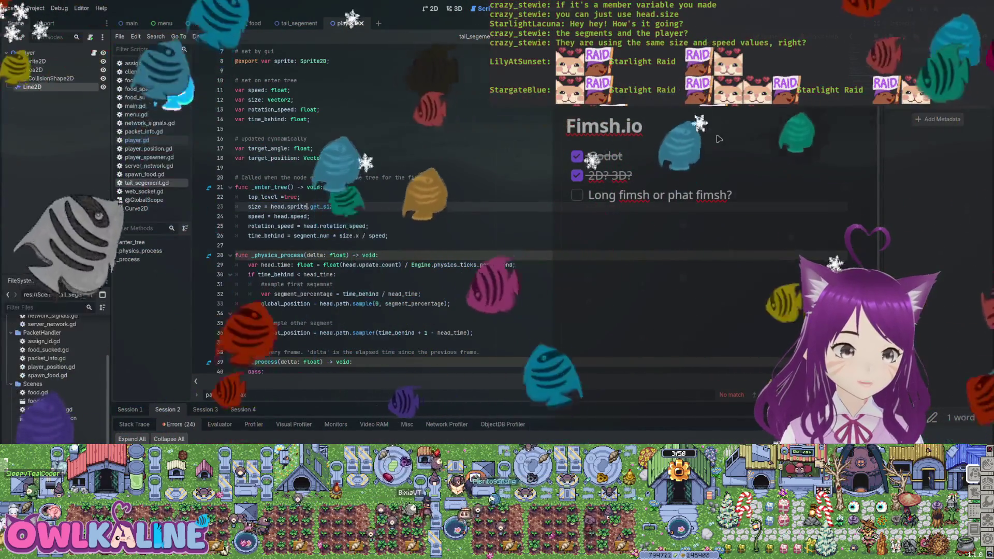
text(.texture)
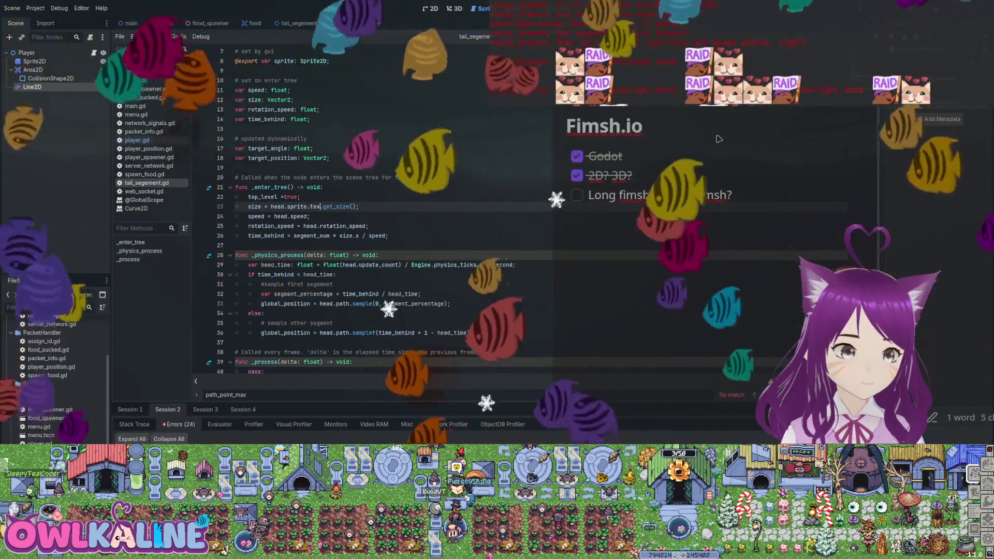
key(Escape)
key(Up)
key(Up)
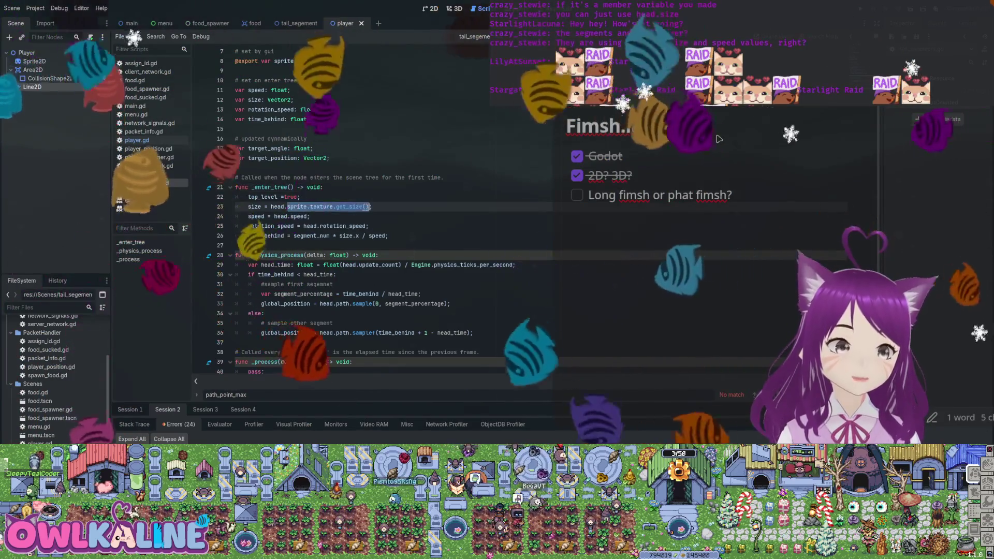
text(ize;)
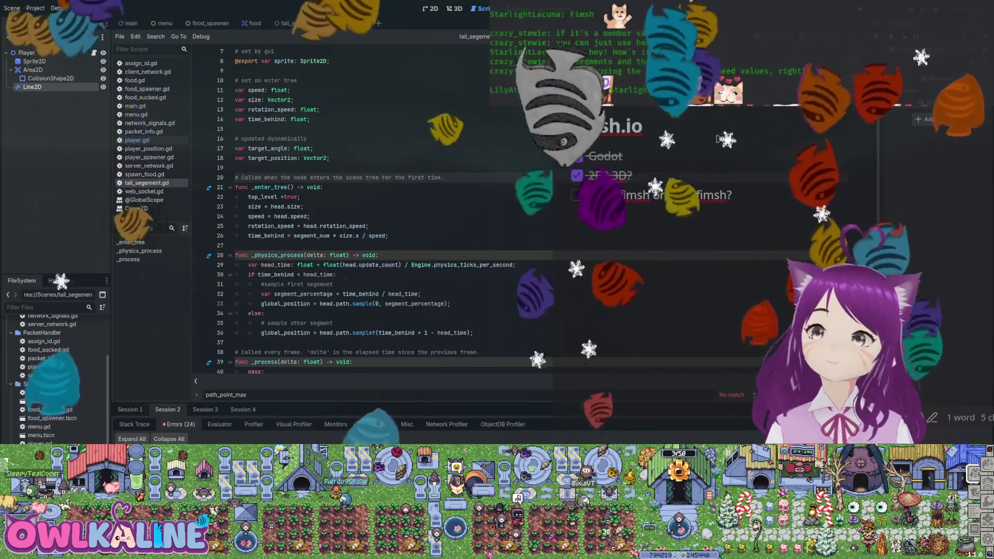
scroll(352, 207, up, 1)
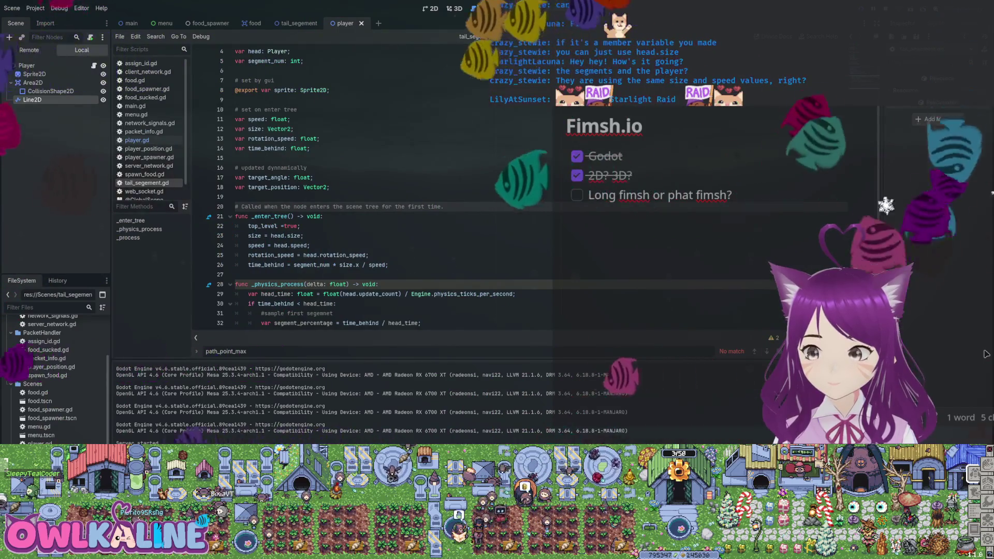
Run the project with F5 and watch the tail segments follow the snake head
key(F5)
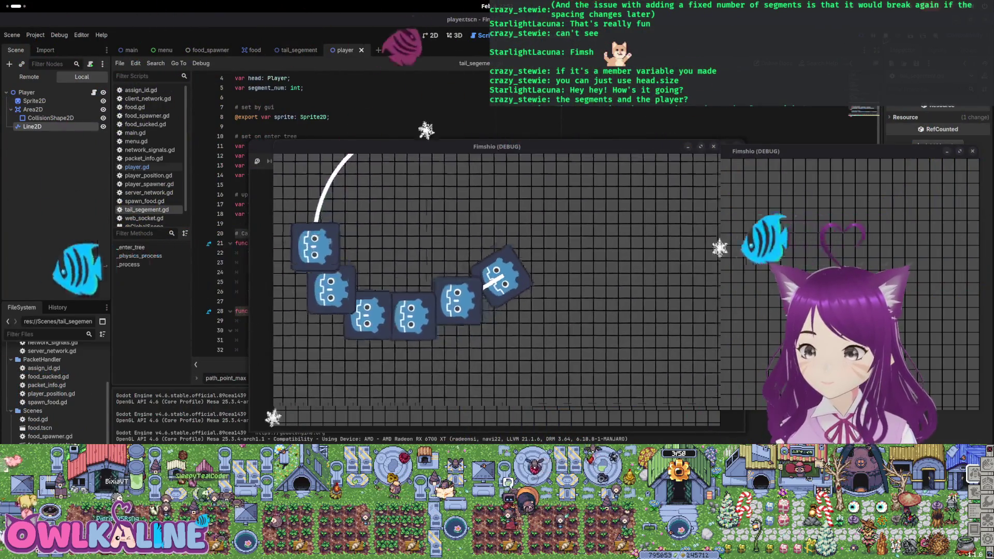
Stop the running game, scroll the tail_segement script, and switch to player.gd
key(F8)
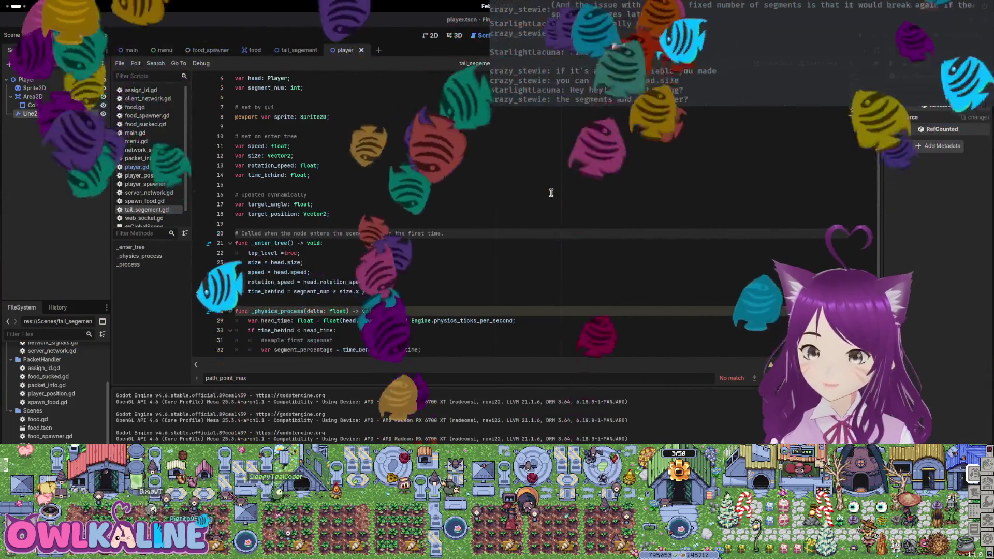
scroll(551, 193, down, 3)
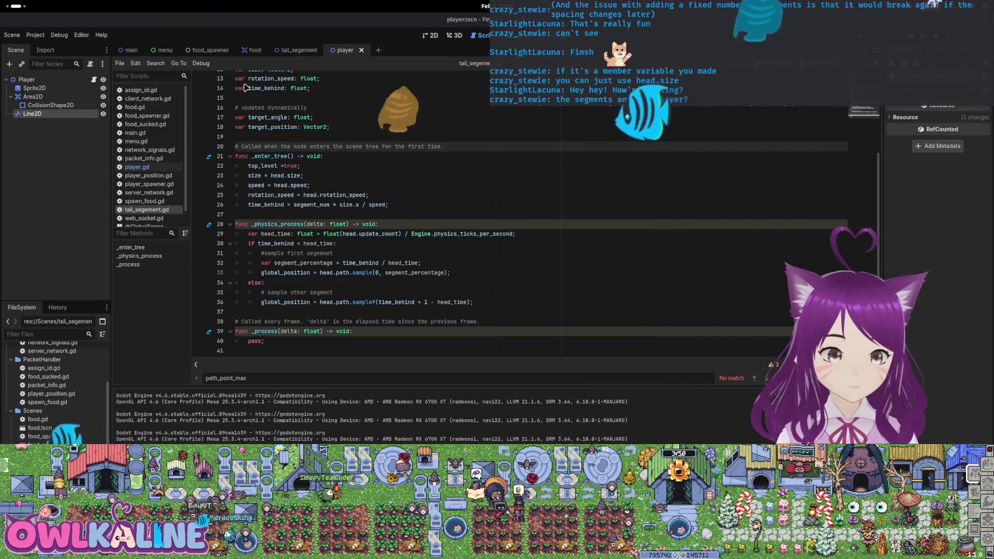
click(94, 80)
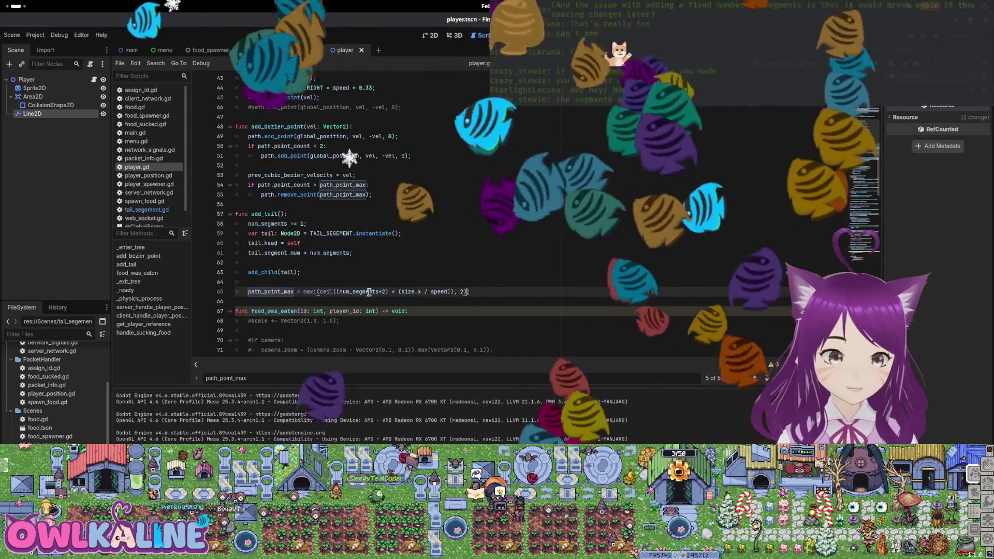
Delete the +2 after num_segments in the path_point_max calculation on line 65
click(387, 292)
key(BackSpace)
key(BackSpace)
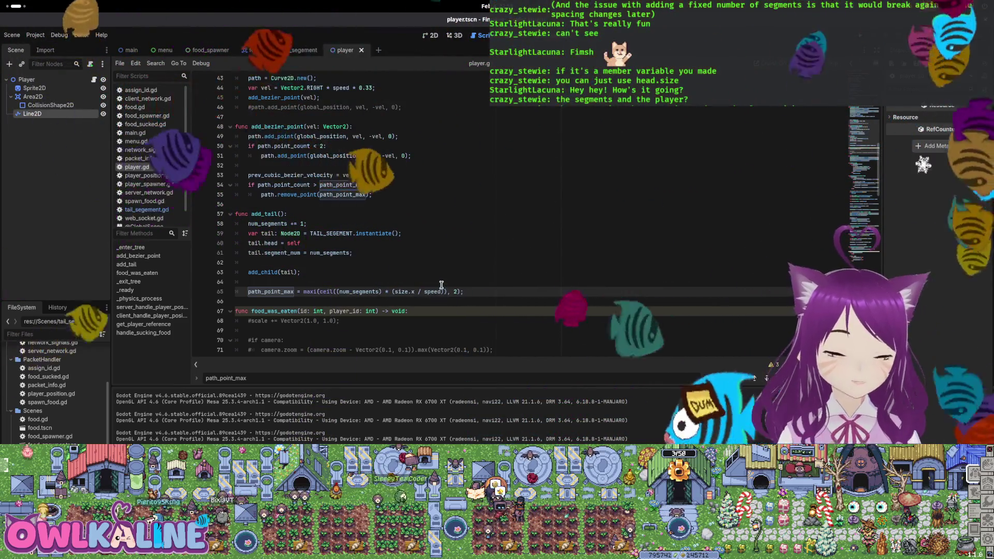
click(427, 260)
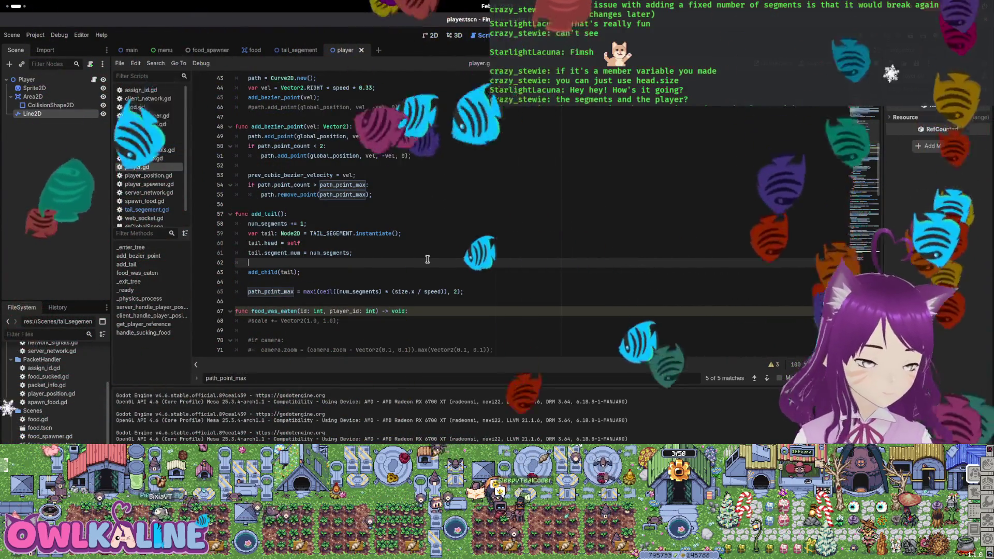
click(341, 288)
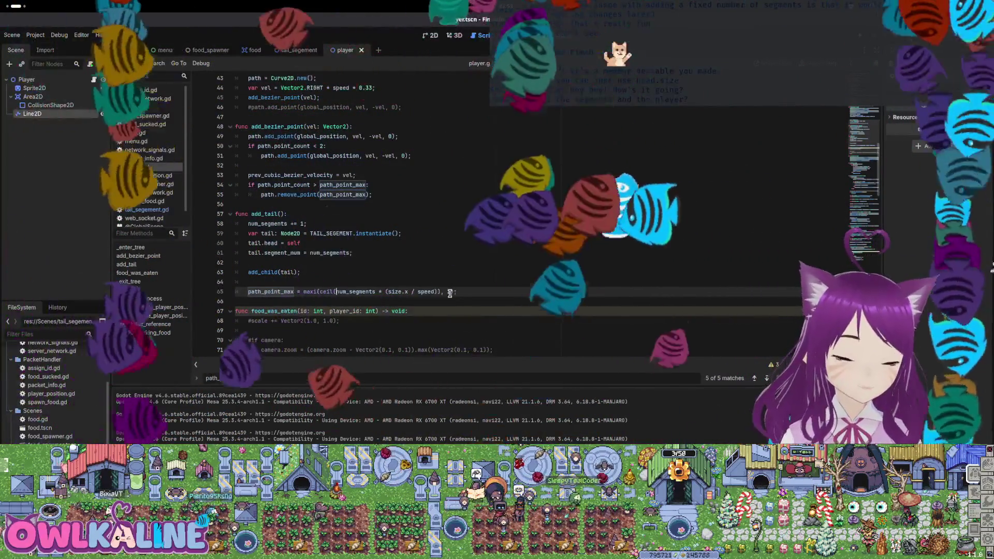
click(447, 302)
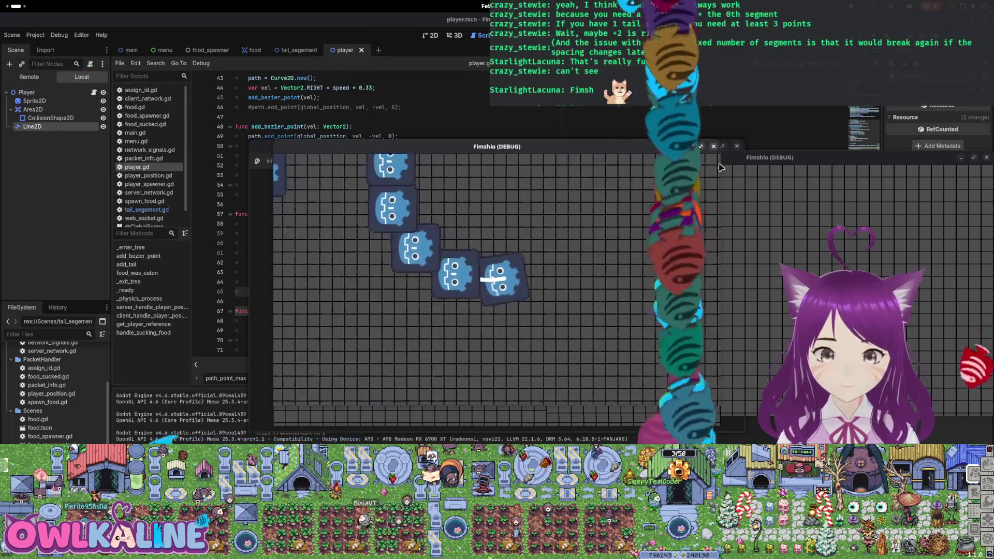
Relaunch the game as Server, watch the tail follow the snake, then stop it
key(F5)
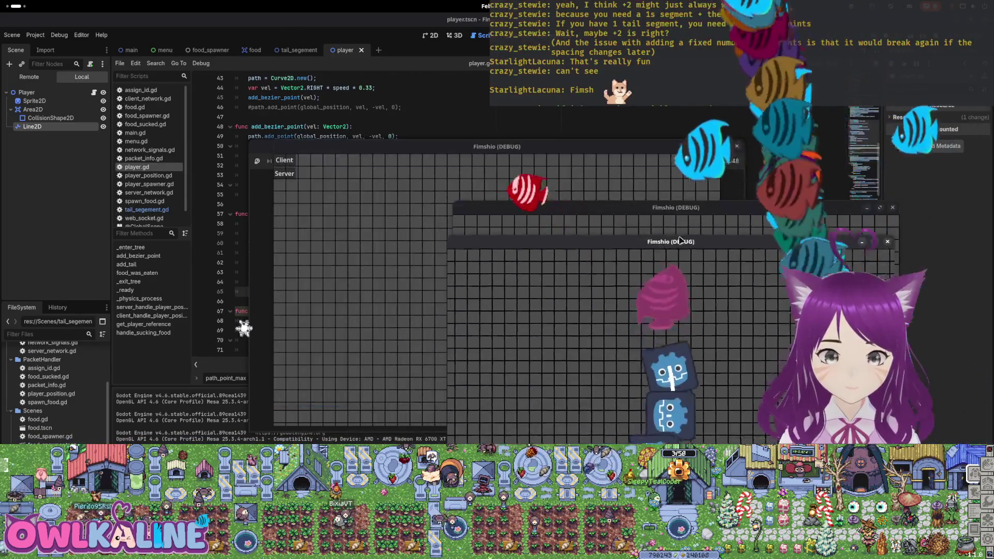
click(286, 174)
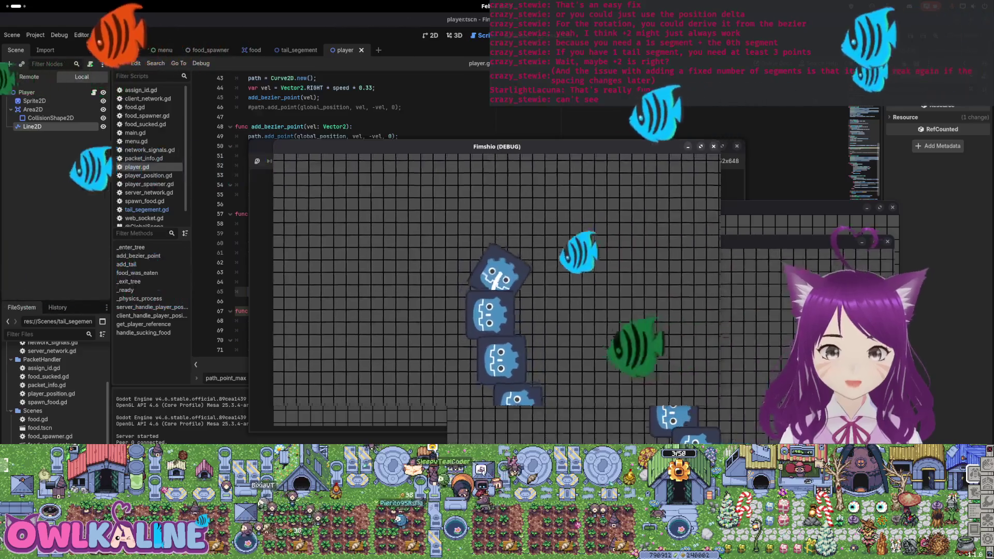
key(F8)
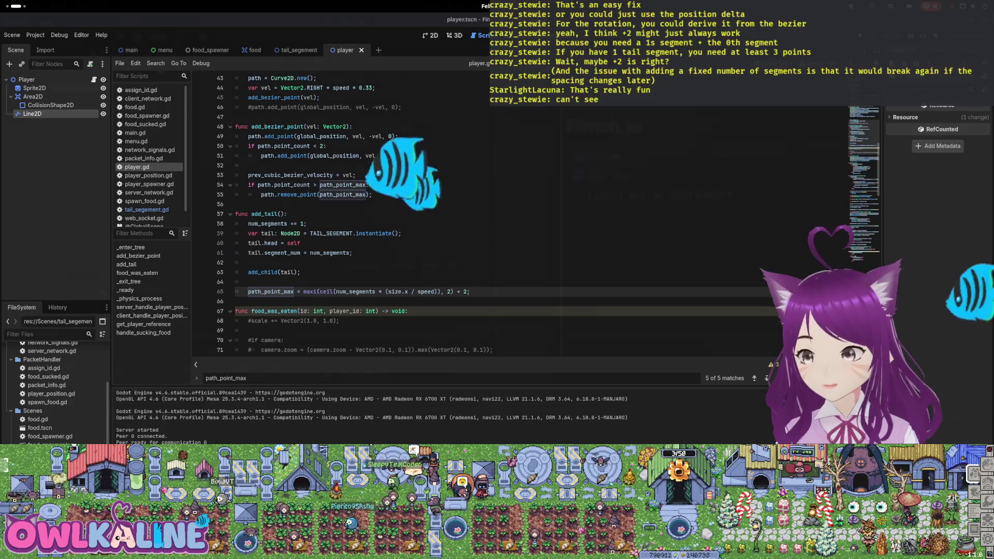
Switch back to the tail segment scene and its script
key(ctrl+shift+Tab)
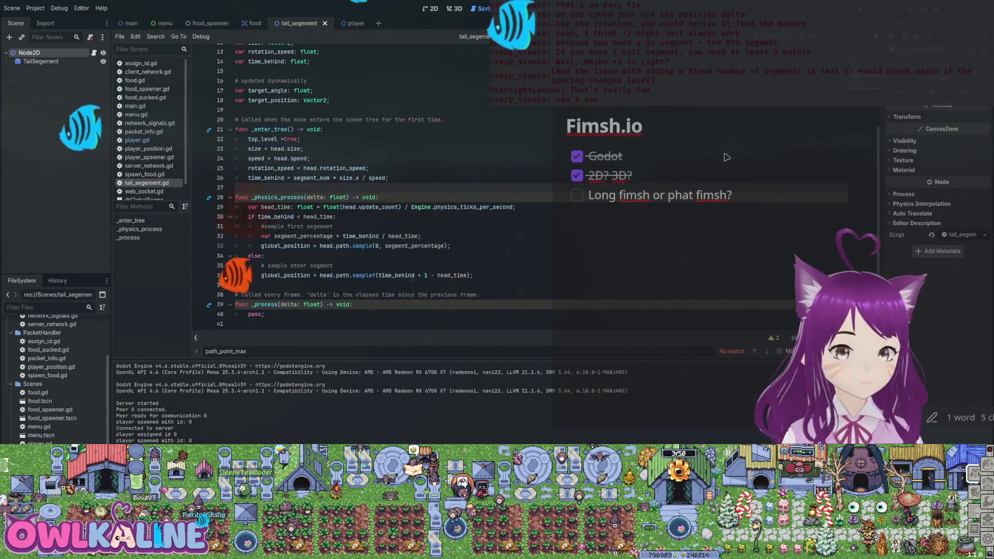
Switch to player.gd and look over the path_point_max code
key(Up)
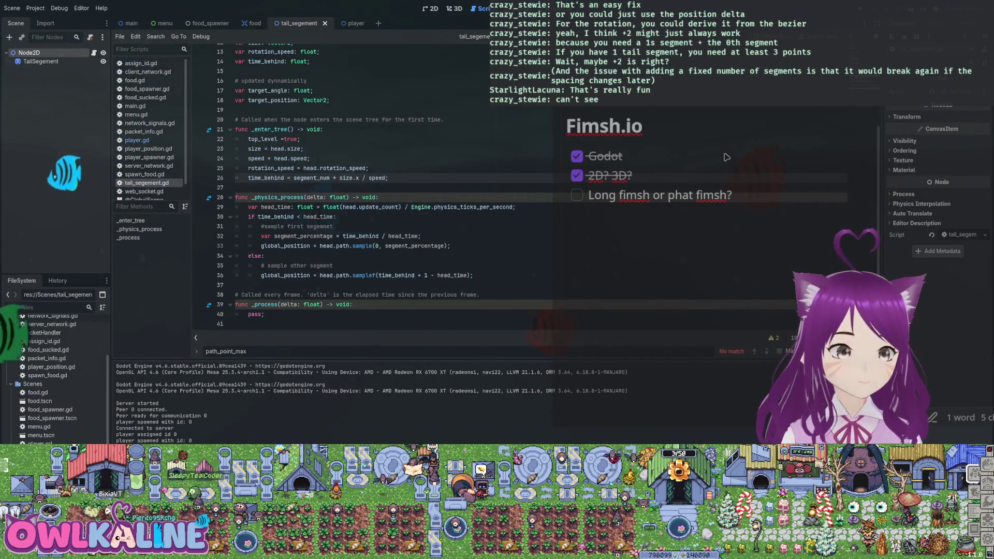
key(ctrl+Tab)
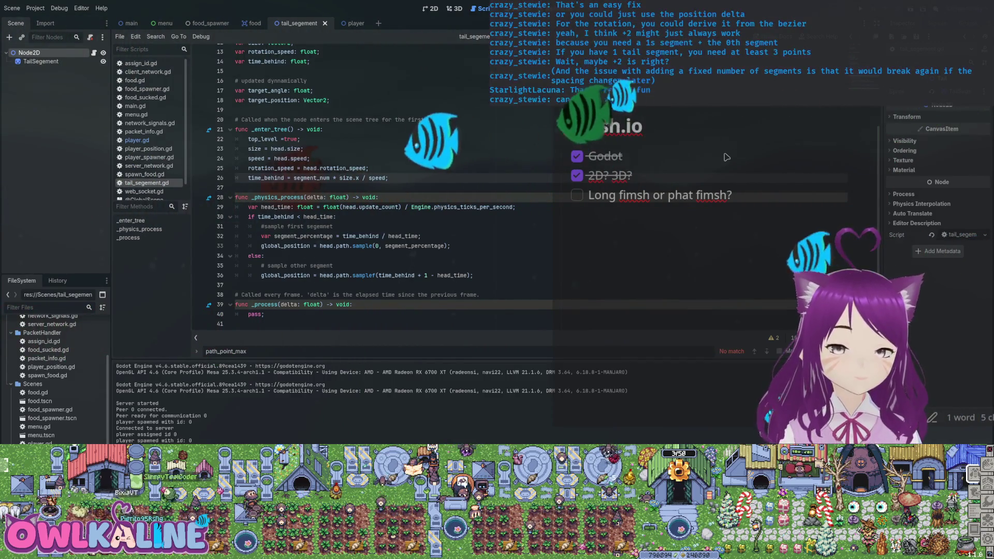
key(Return)
key(Return)
key(Return)
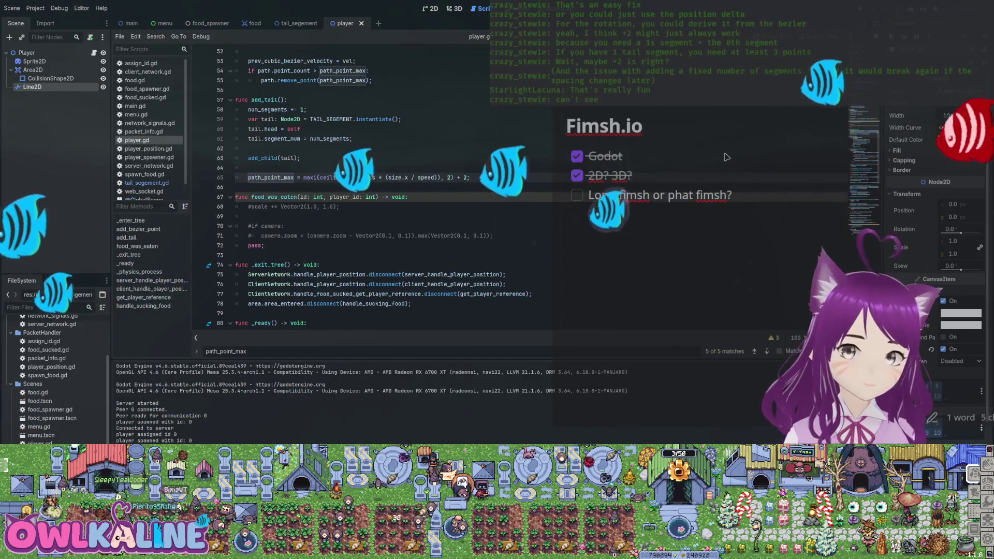
scroll(726, 157, down, 1)
scroll(727, 157, down, 3)
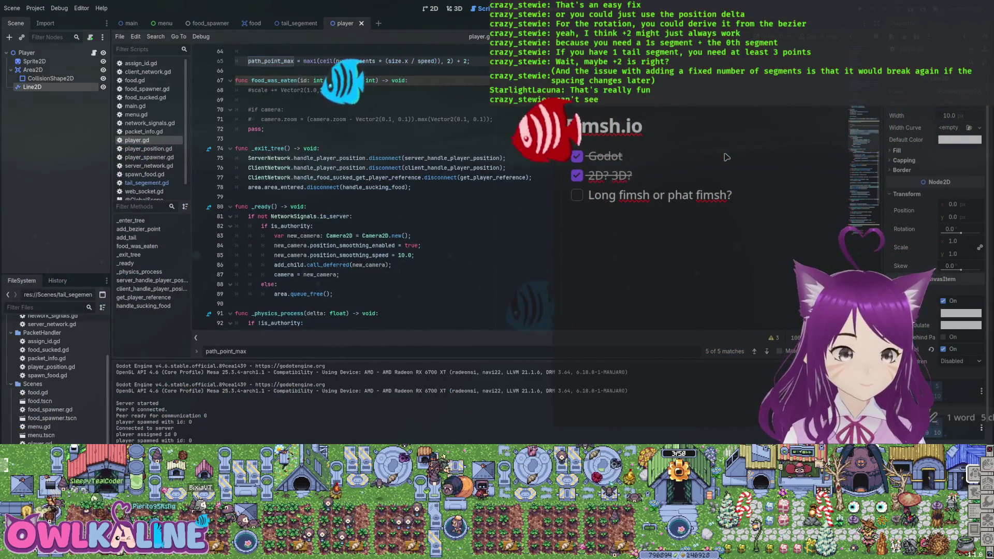
scroll(726, 157, down, 7)
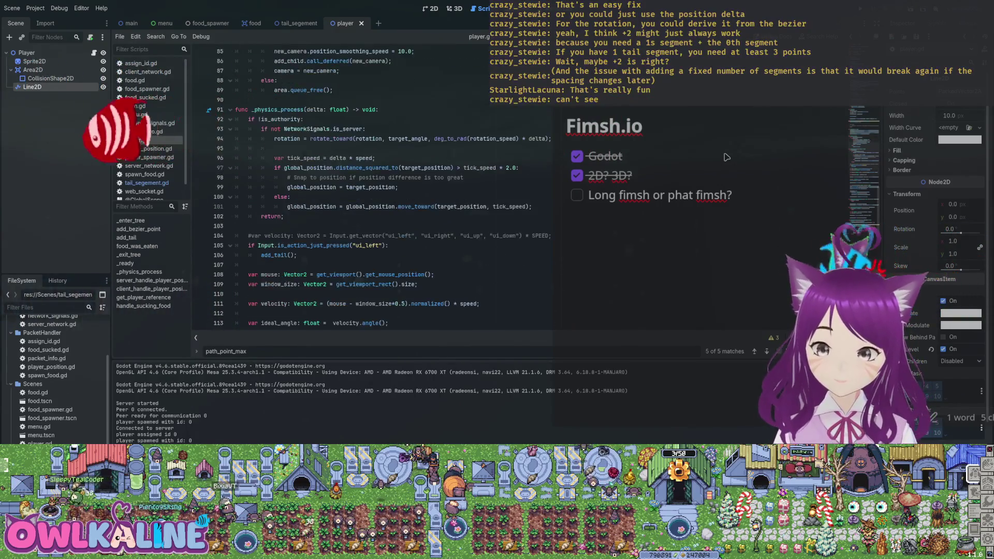
scroll(727, 157, down, 12)
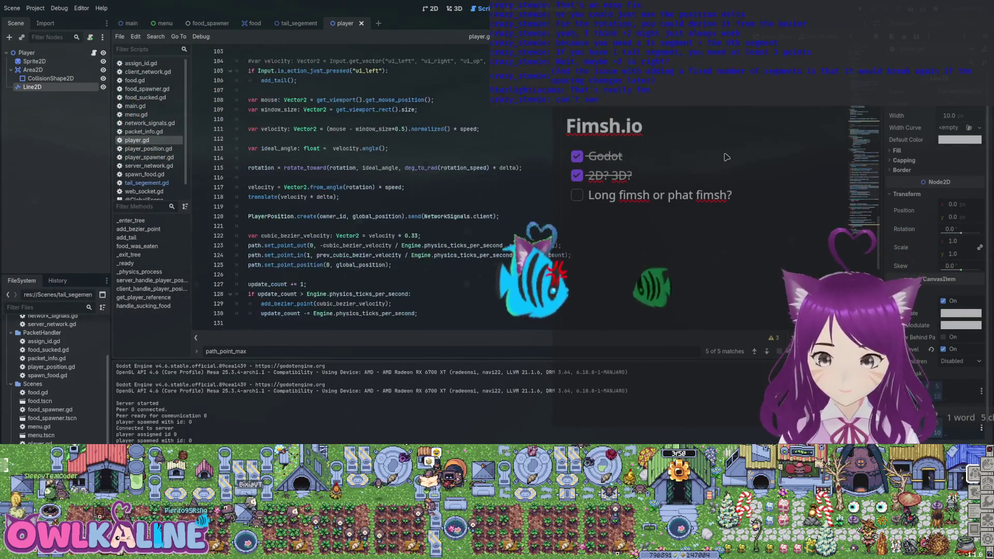
scroll(727, 157, up, 20)
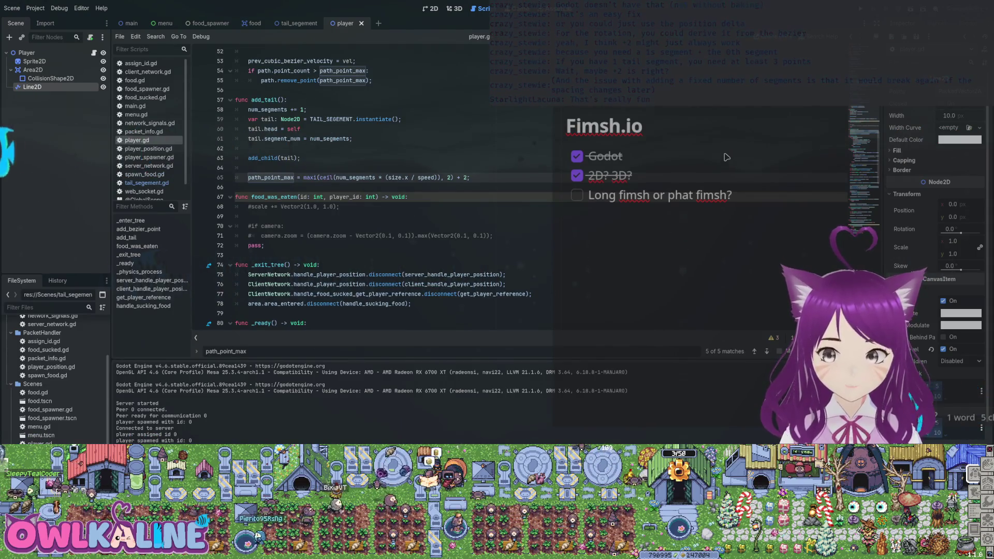
scroll(727, 157, up, 5)
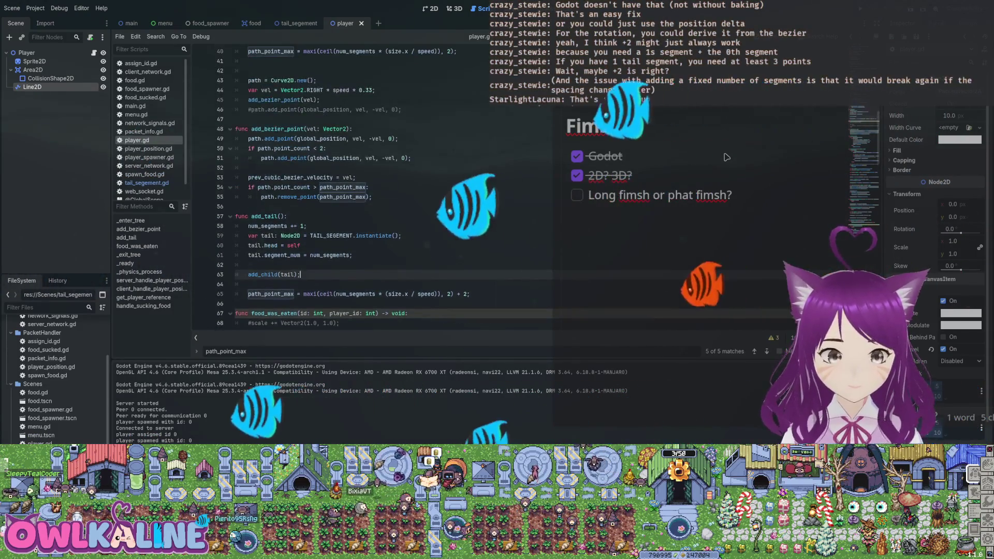
scroll(727, 157, up, 4)
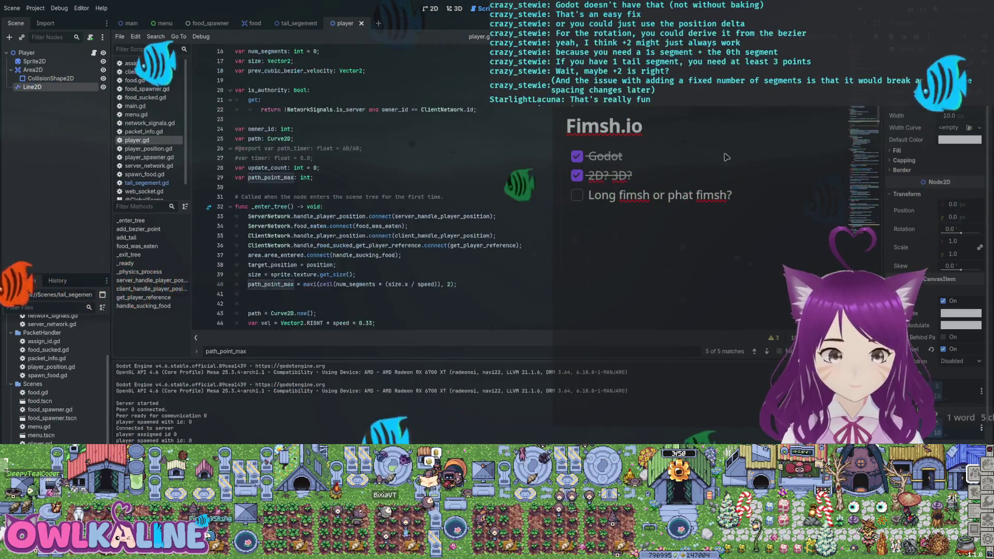
Delete the stray blank line 41 in player.gd and open the tail_segement scene
click(248, 206)
key(BackSpace)
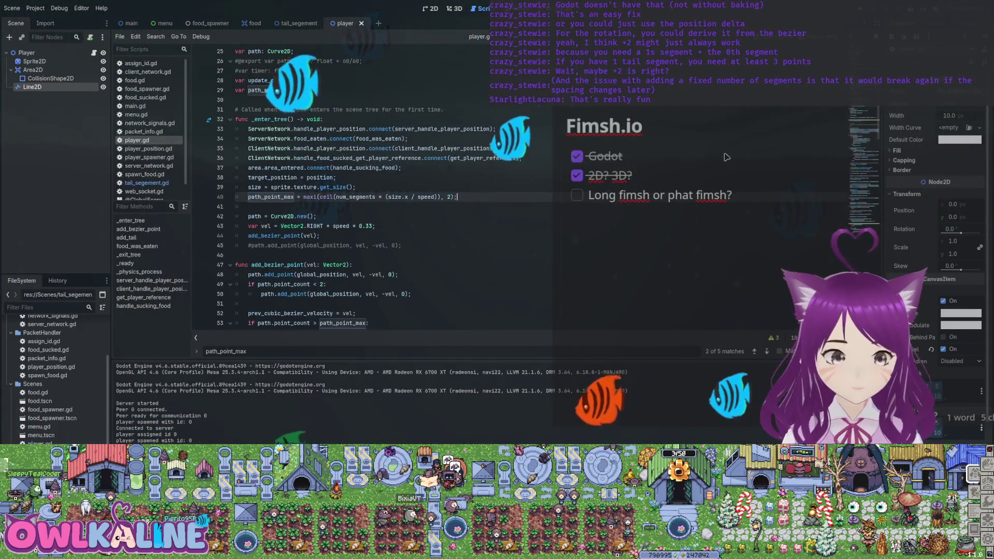
scroll(727, 157, down, 12)
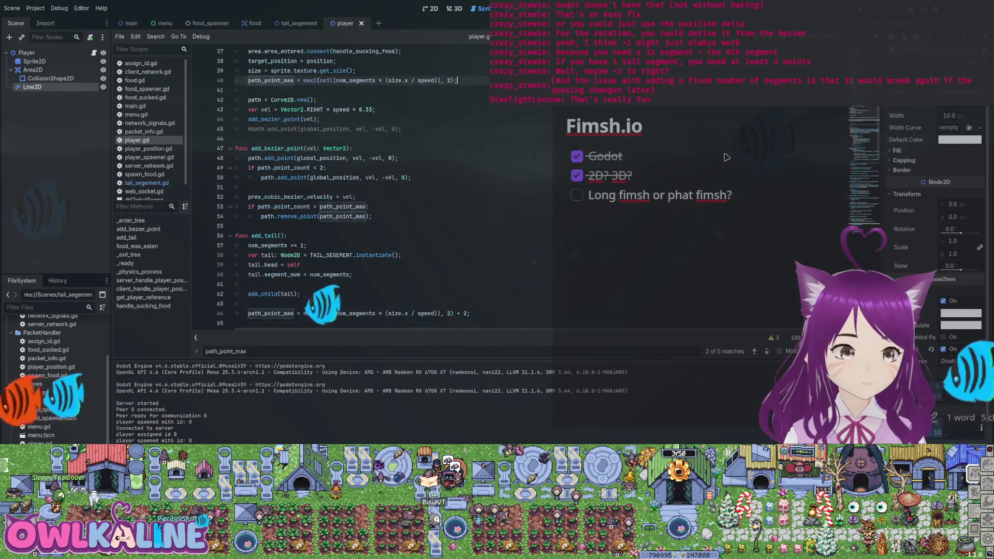
scroll(727, 156, down, 7)
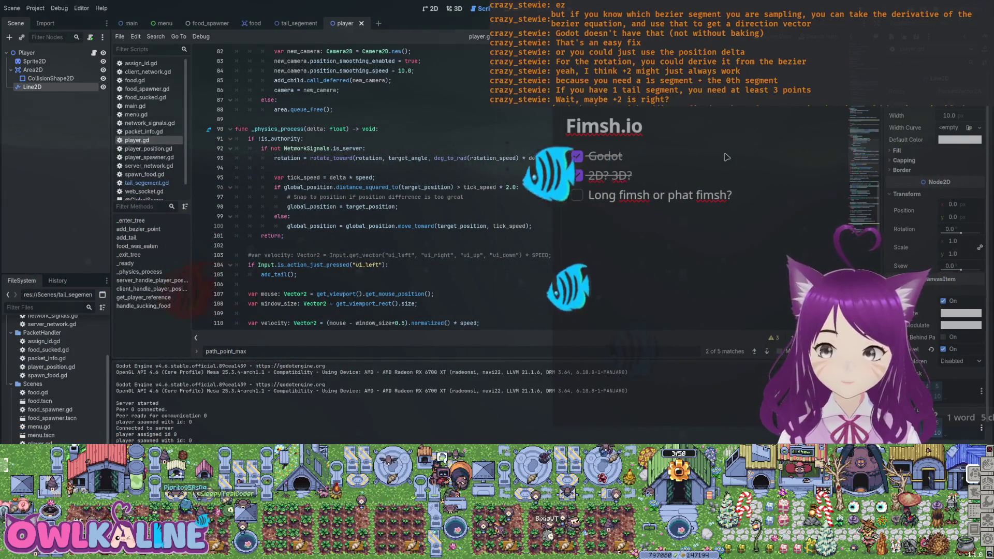
click(296, 23)
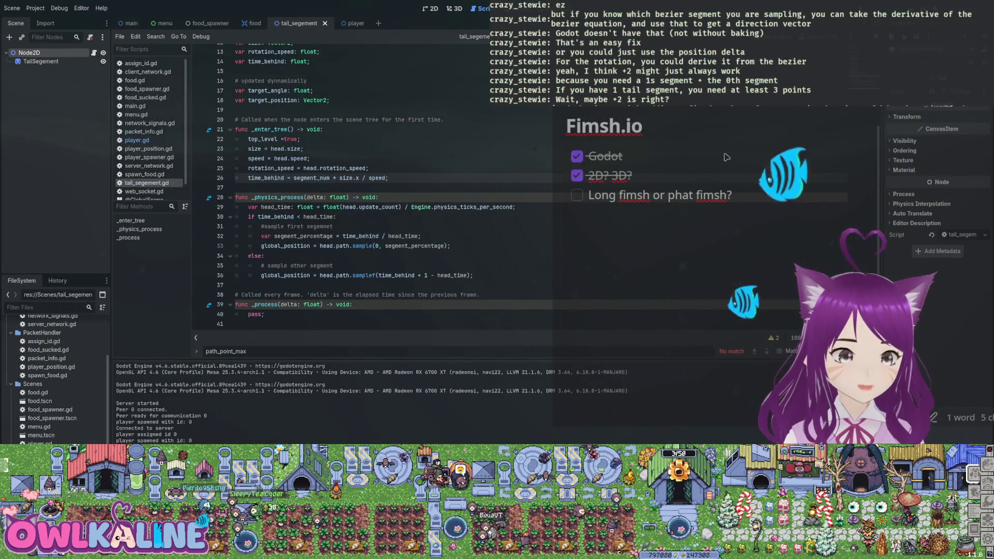
Add a new line in _physics_process for a segment variable and save the script
click(373, 246)
drag(378, 276, 427, 276)
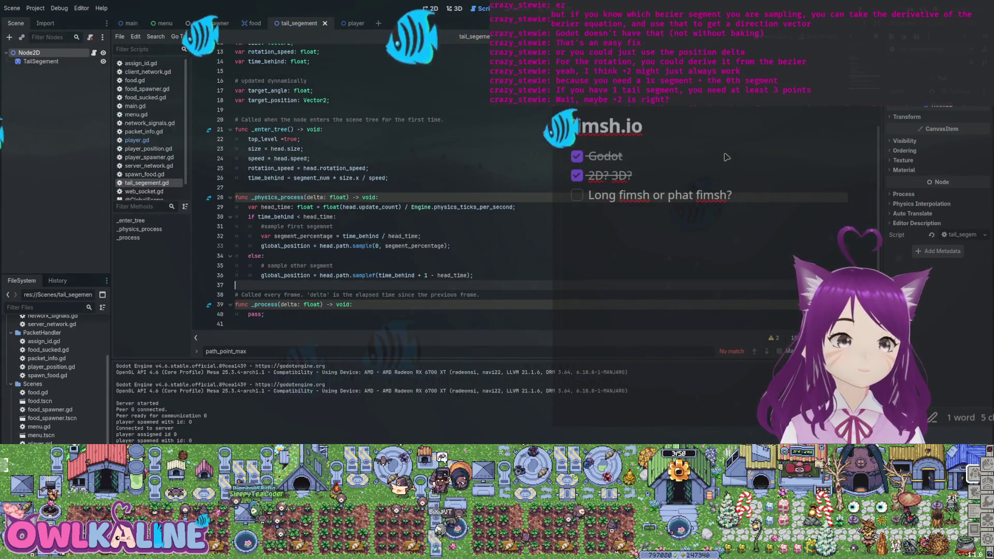
click(379, 198)
click(337, 217)
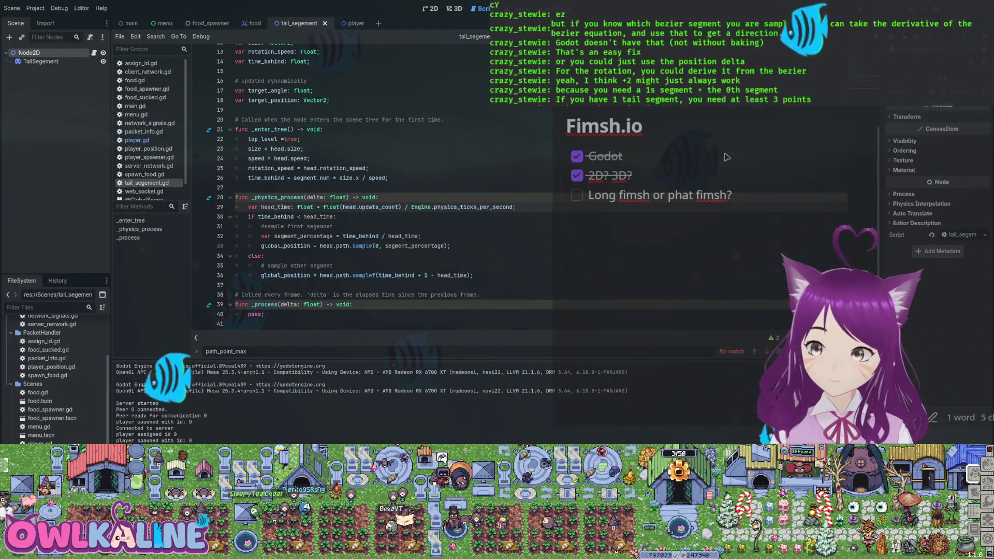
text(;)
key(Return)
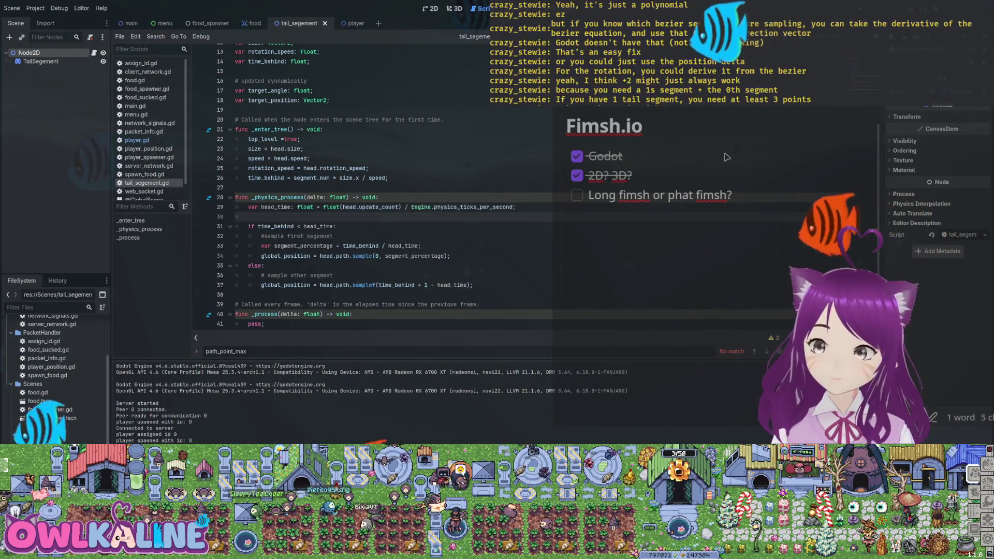
text(var se)
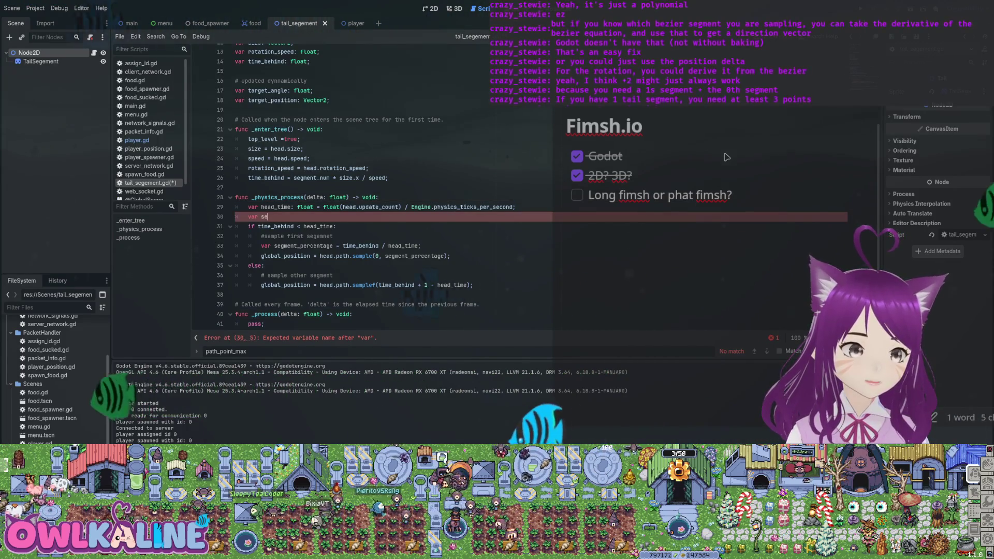
text(= 0;)
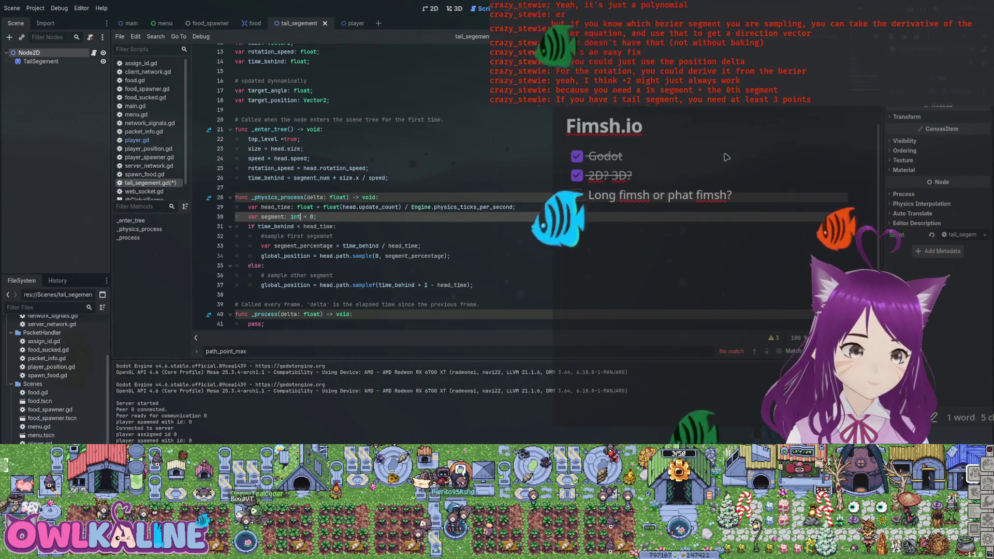
key(ctrl+s)
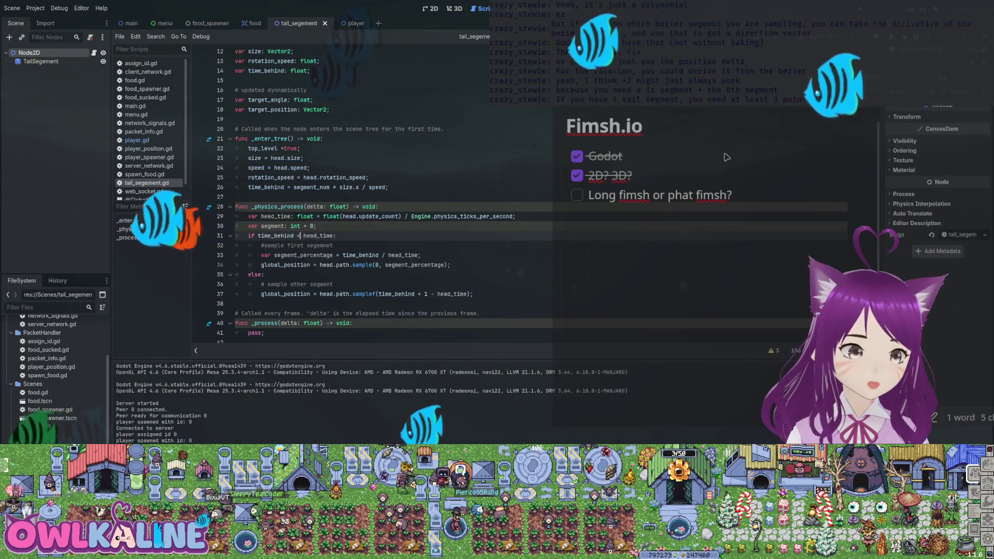
Use segment as the first sample's index, declare var segment: int = 0, and start segment = in else
click(372, 265)
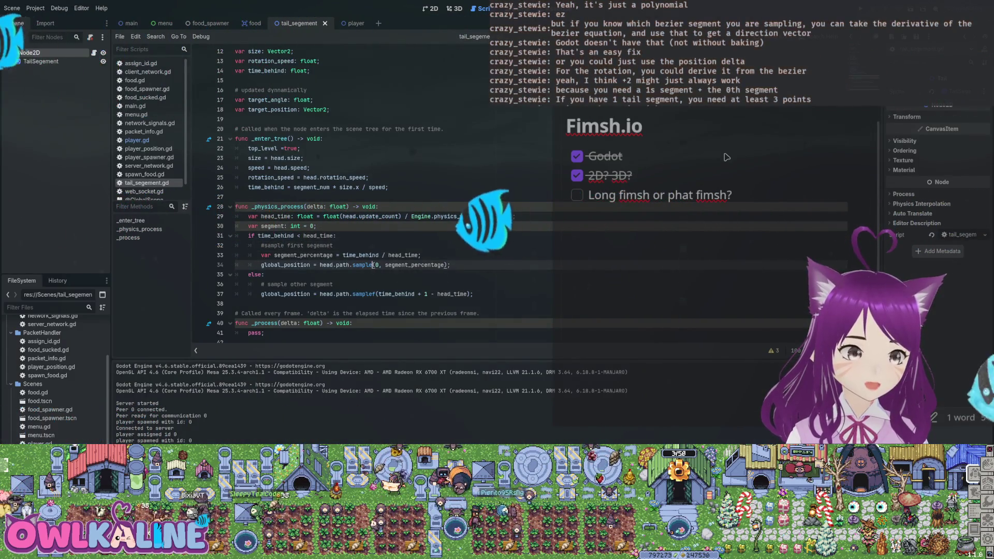
key(Right)
key(Delete)
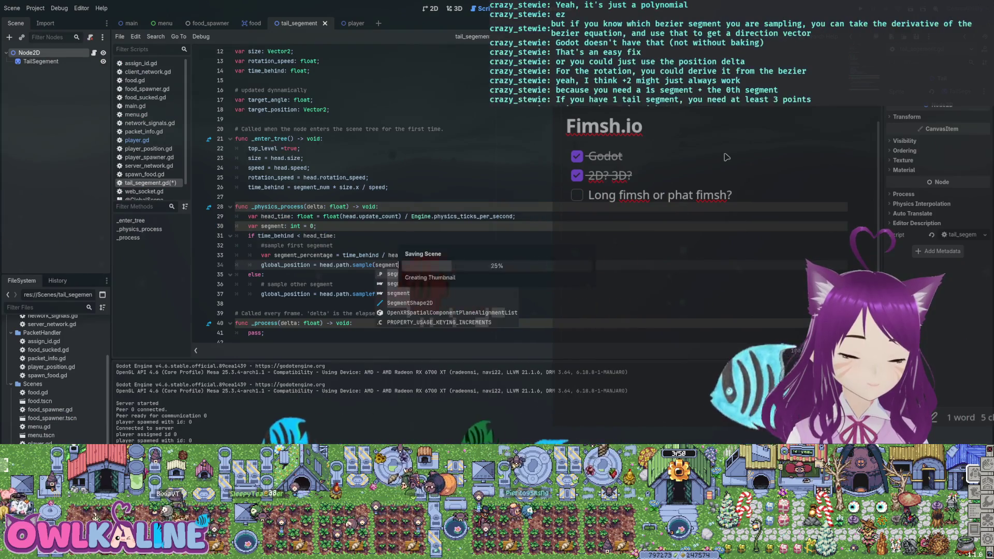
text(nt)
key(Down)
key(Down)
key(End)
key(Return)
text(segment =)
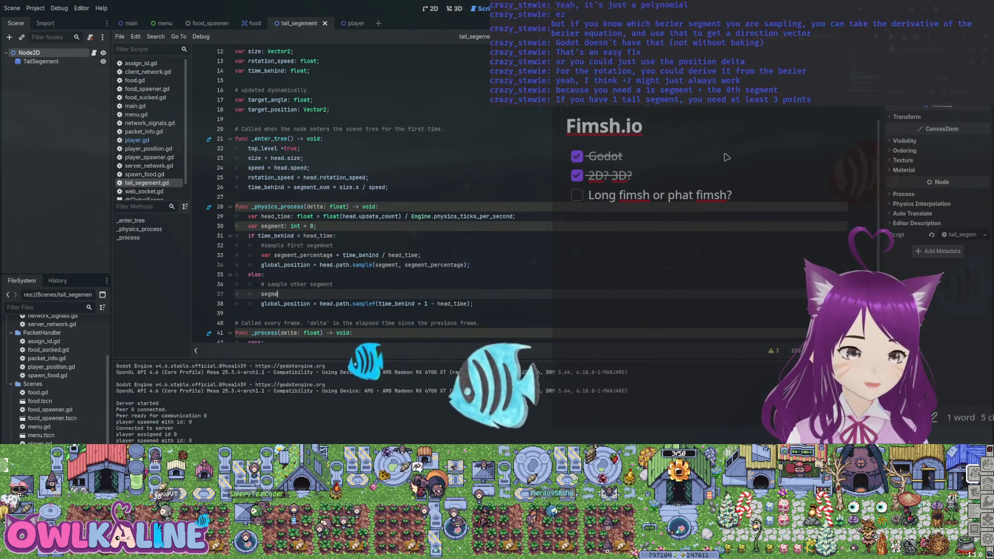
text(nt = 0;)
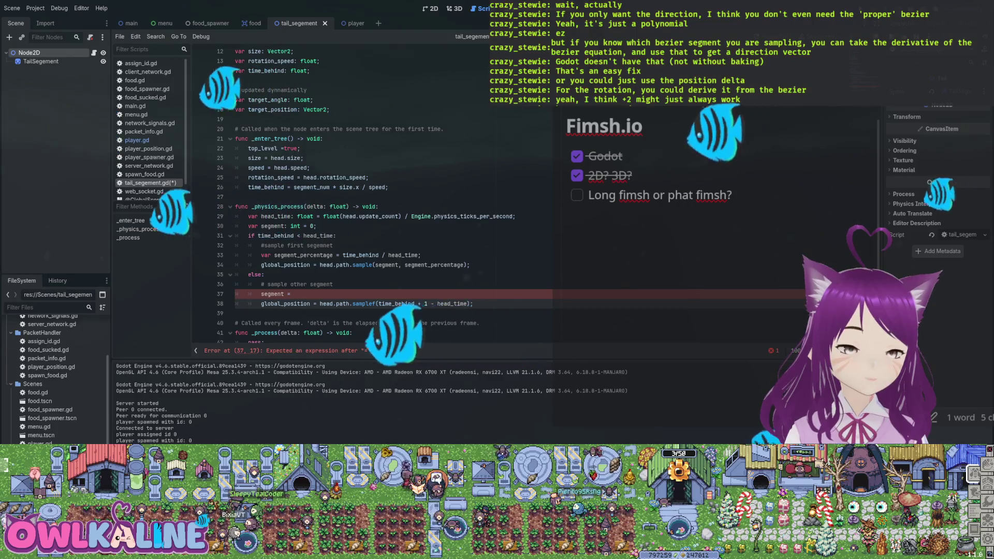
Set segment = ceil(time_behind + 1 - head_time) in the else branch, keeping samplef's offset
key(shift+End)
key(shift+Left)
key(ctrl+x)
key(Up)
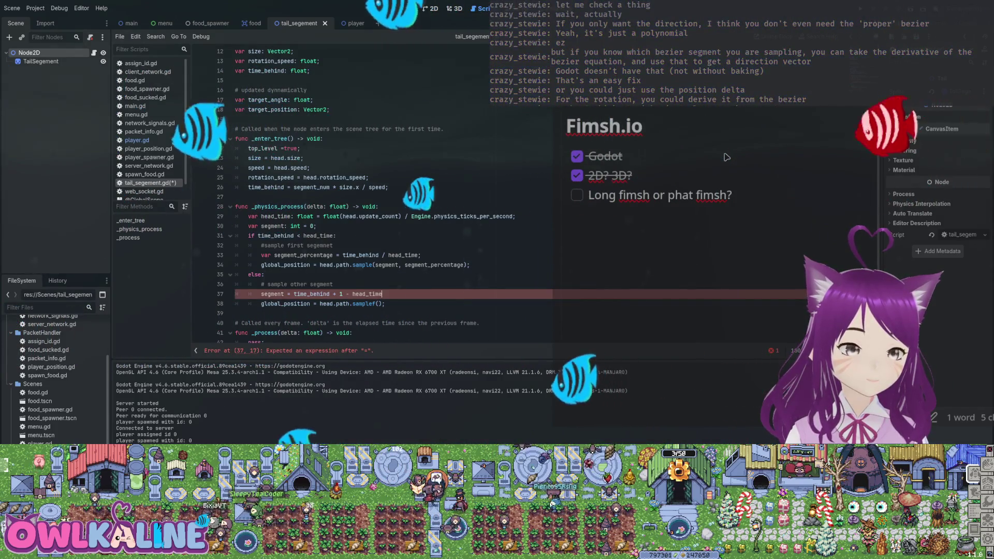
key(ctrl+z)
key(Up)
key(ctrl+v)
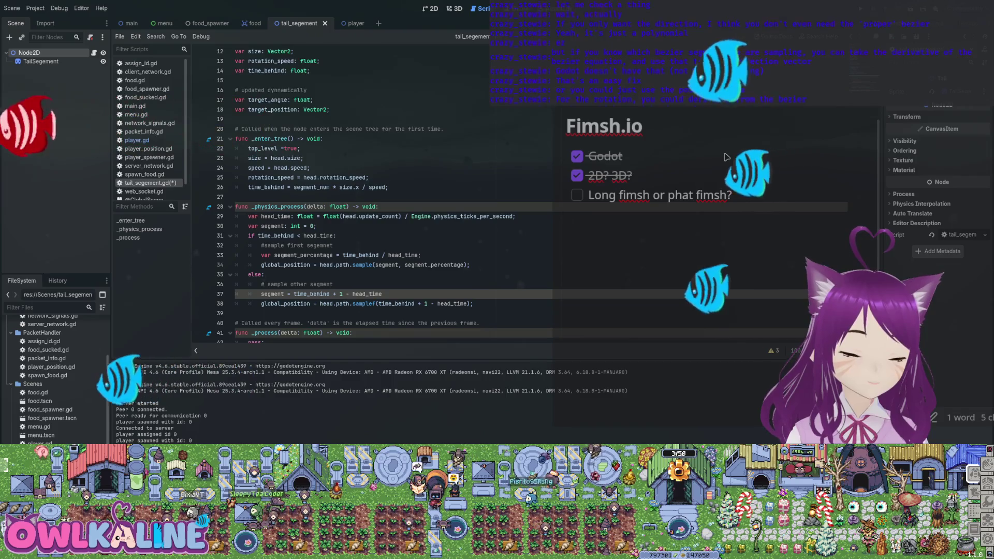
key(ctrl+Left)
key(ctrl+Left)
key(ctrl+Left)
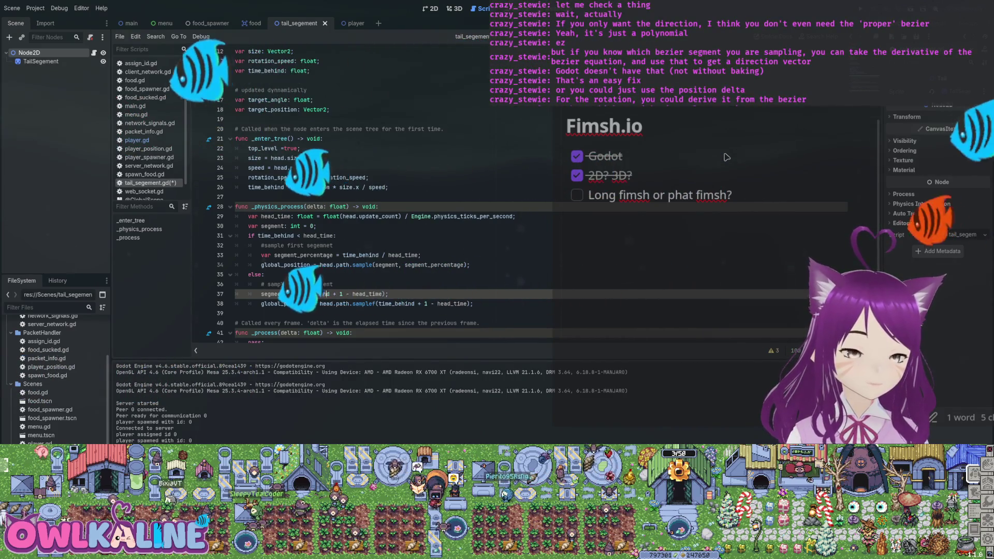
text(cei)
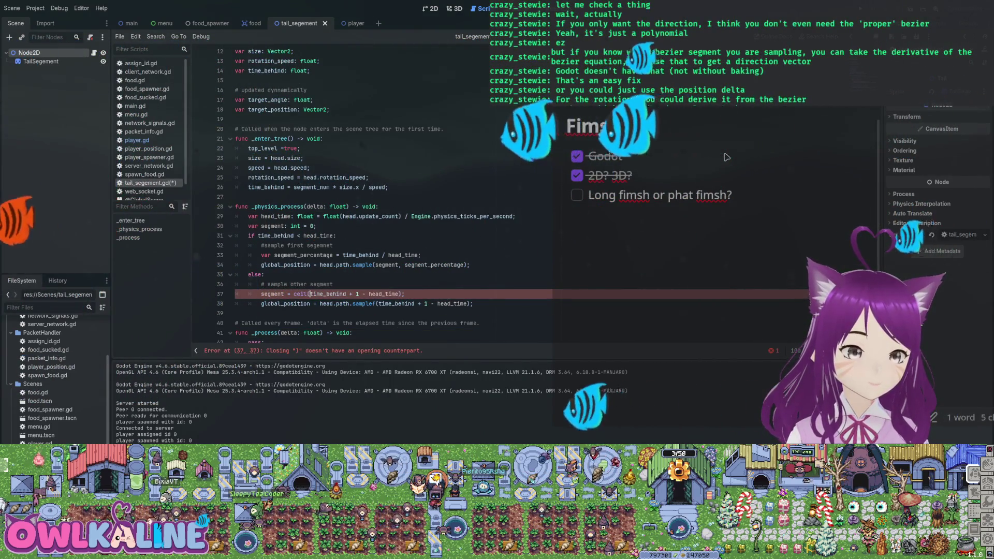
text(l()
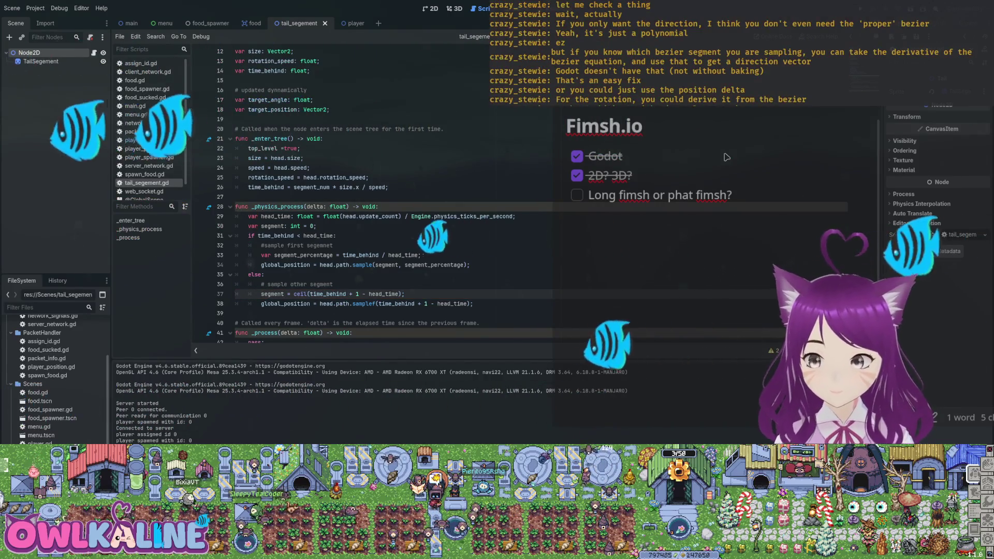
scroll(727, 157, down, 1)
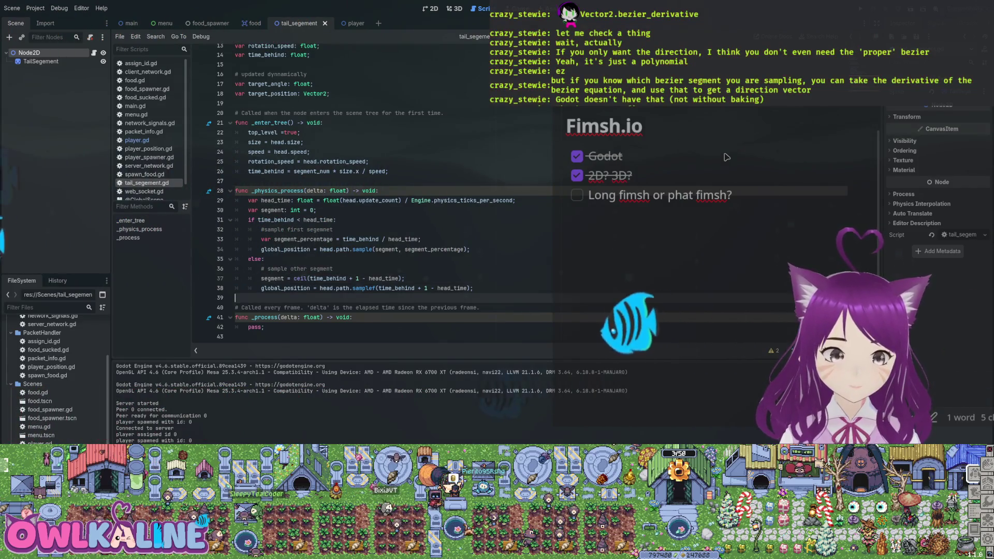
key(Return)
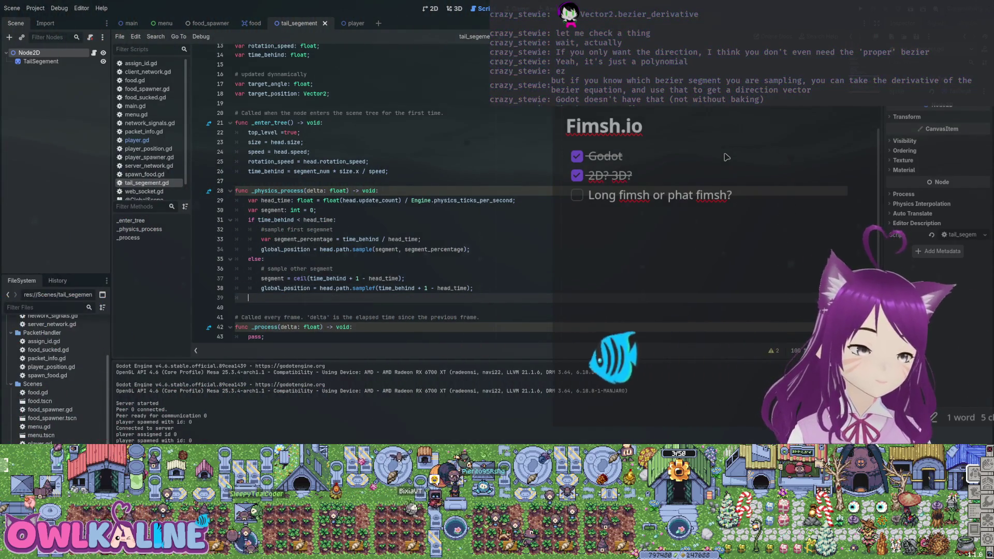
text(va)
Write a Vector2.bezier_derivative(); call on line 39 and save the script
key(BackSpace)
text(Vector2)
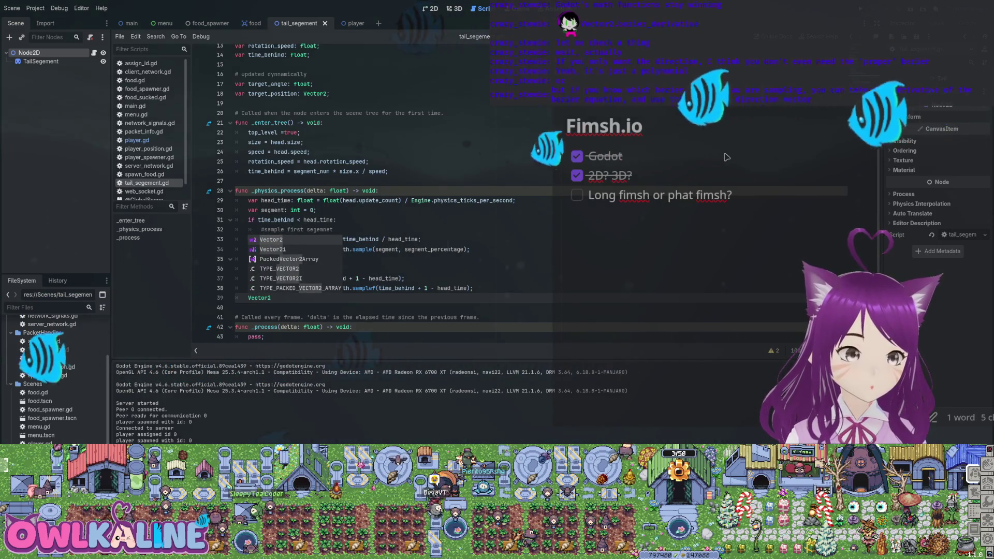
text(.)
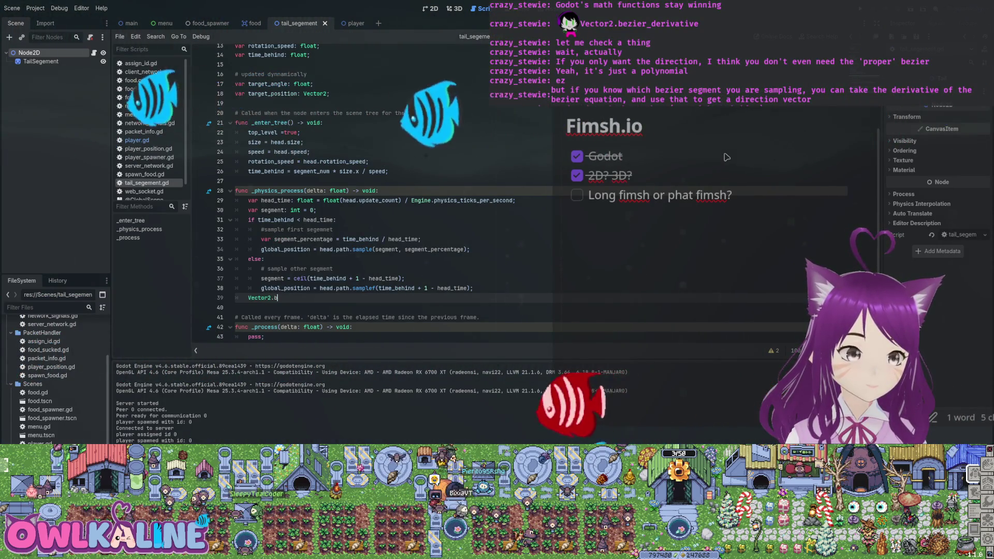
text(b)
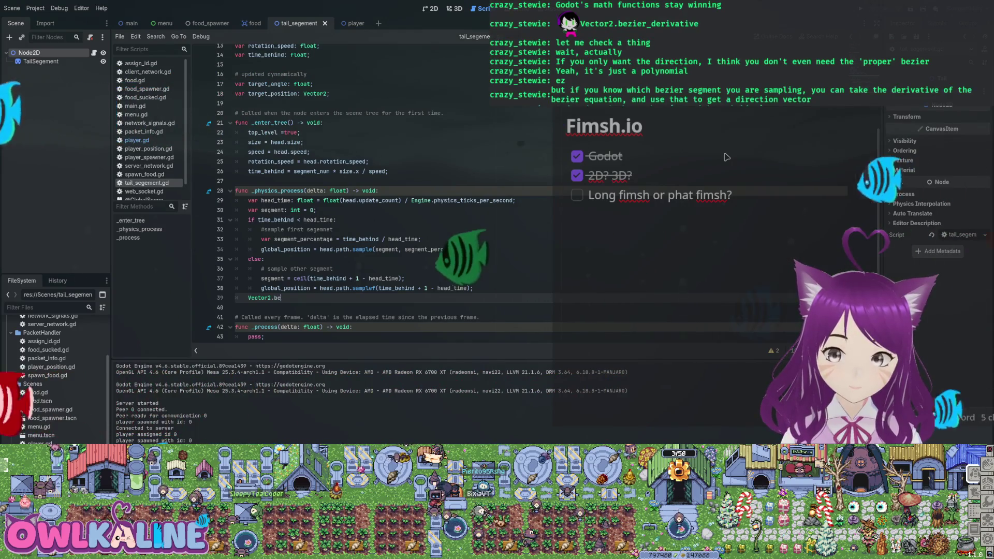
text(e)
key(BackSpace)
key(BackSpace)
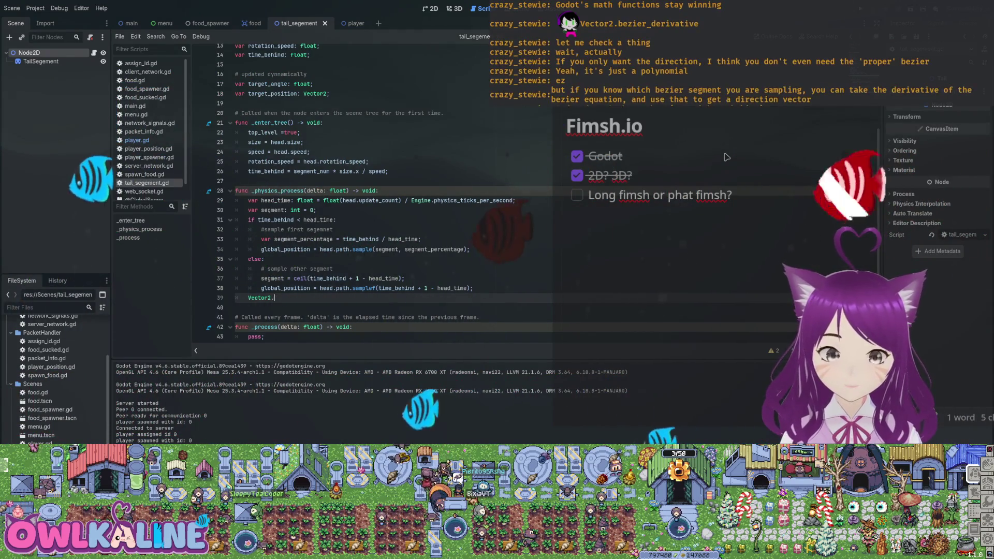
text(p)
key(BackSpace)
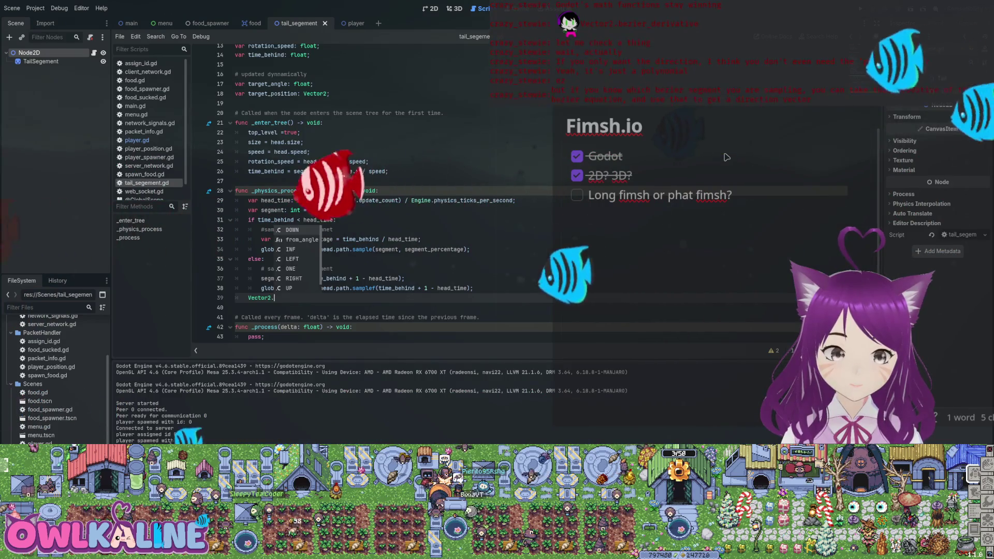
text(b)
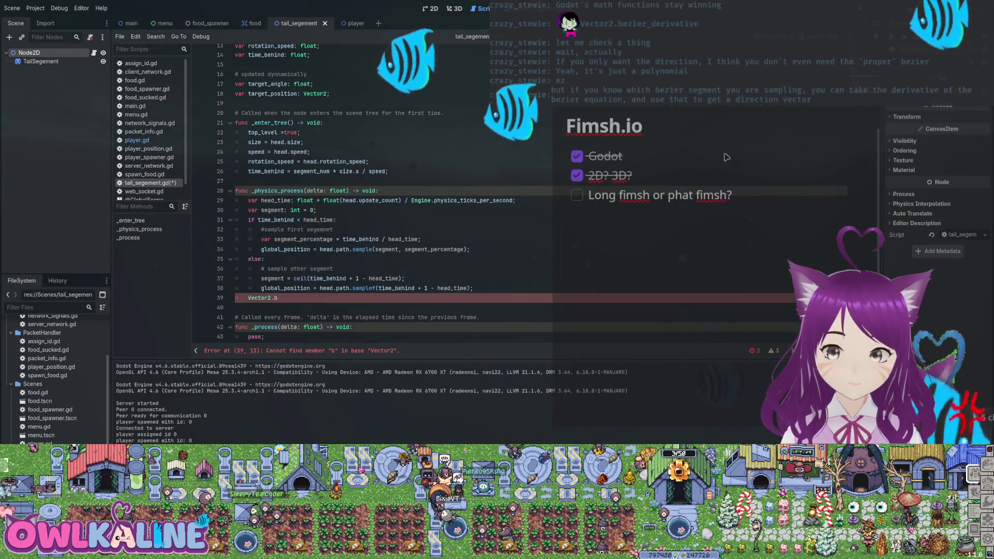
text(e)
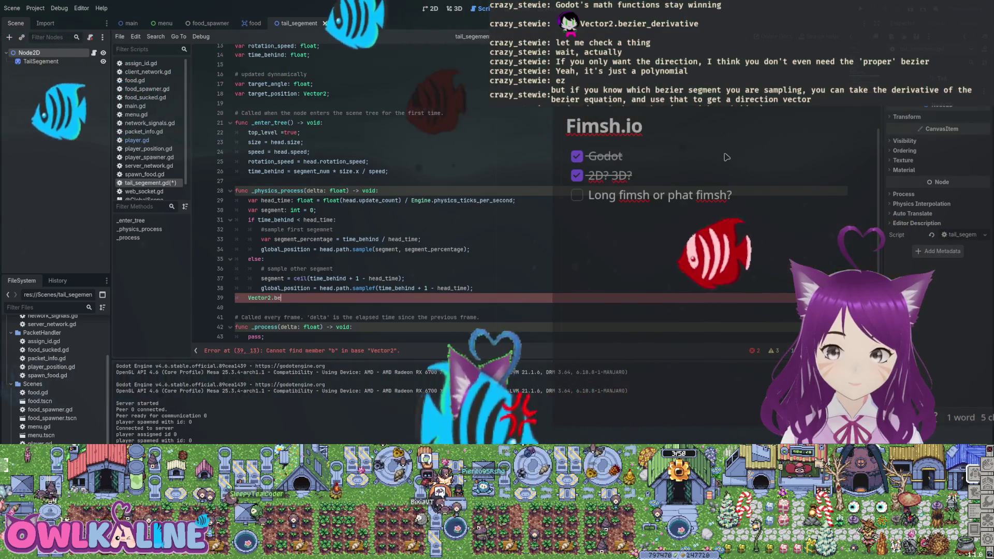
text(zier)
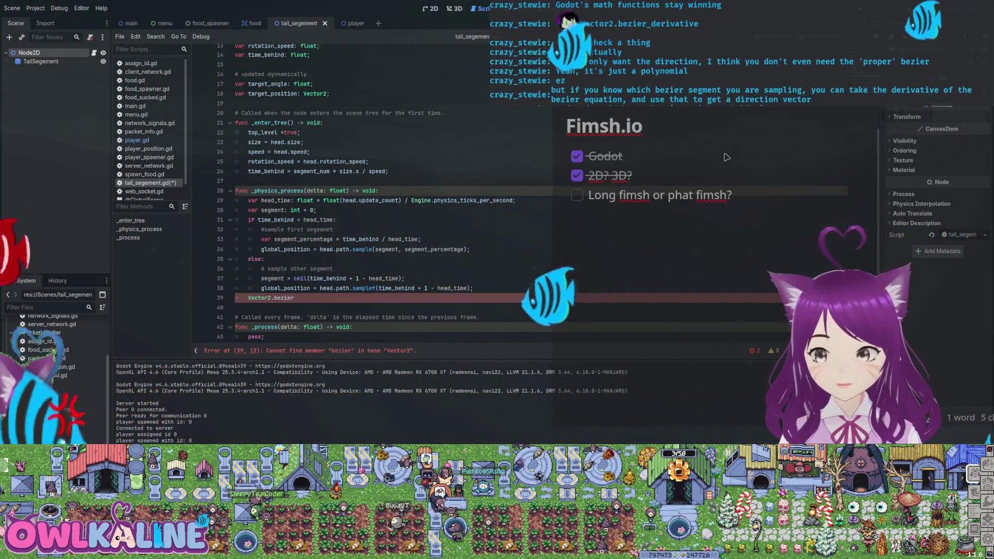
text(_derivative();)
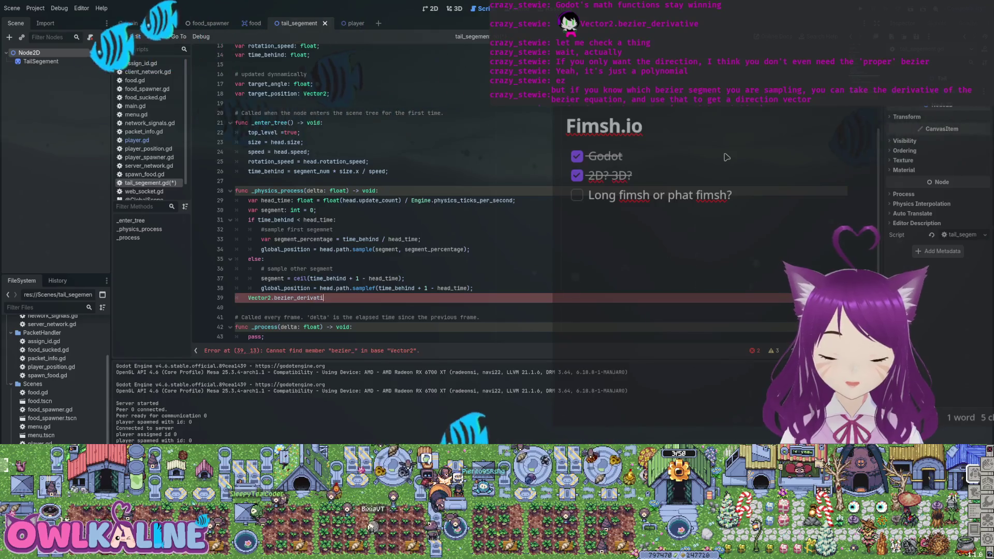
key(ctrl+s)
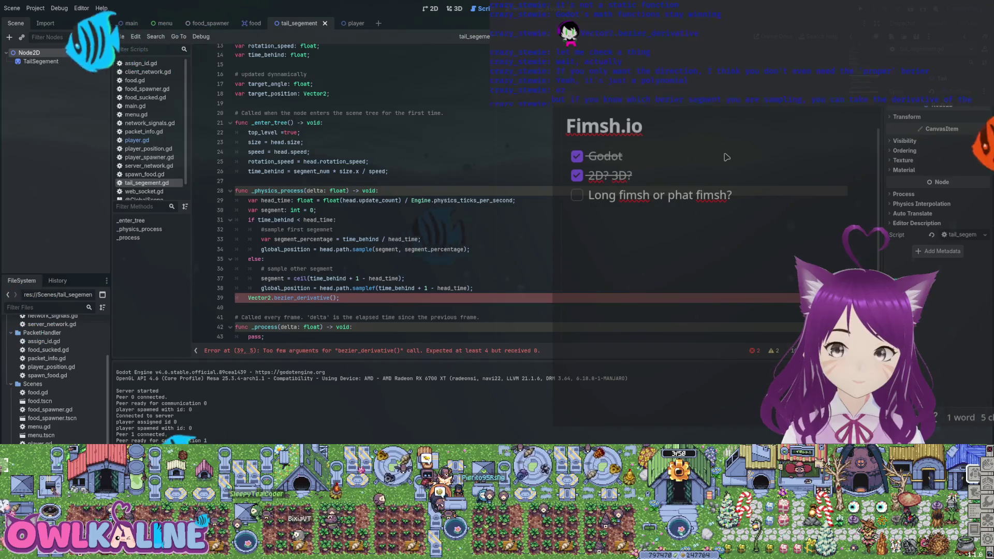
Change the call to global_position.bezier_derivative() and select the line
key(Delete)
key(Delete)
key(Delete)
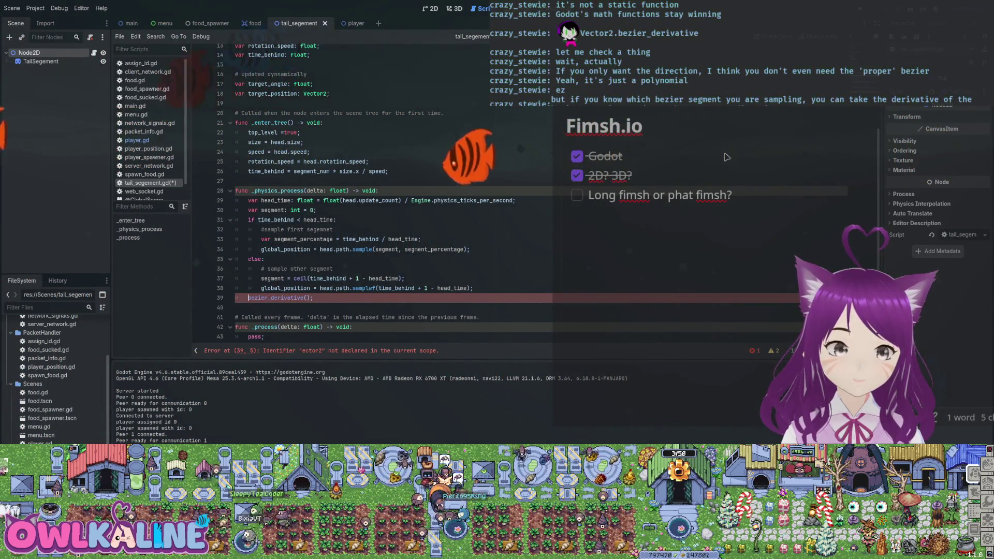
text(global)
key(Delete)
text(global_)
key(Tab)
text(.)
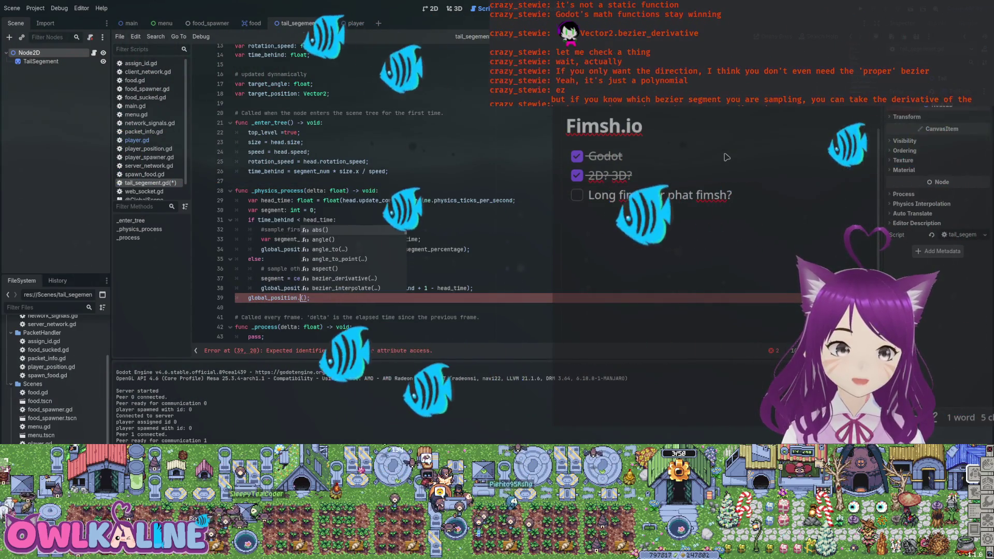
text(be)
key(Tab)
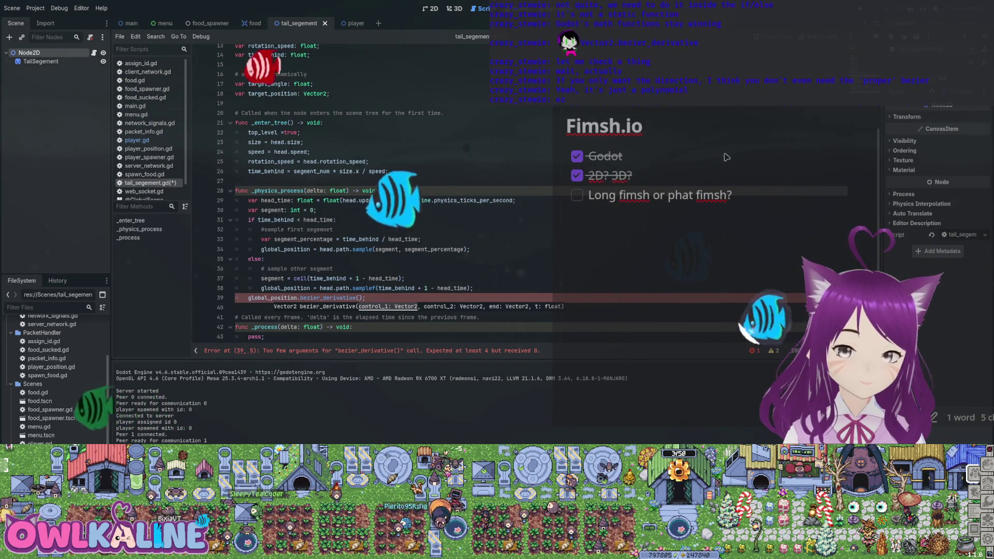
key(shift+Home)
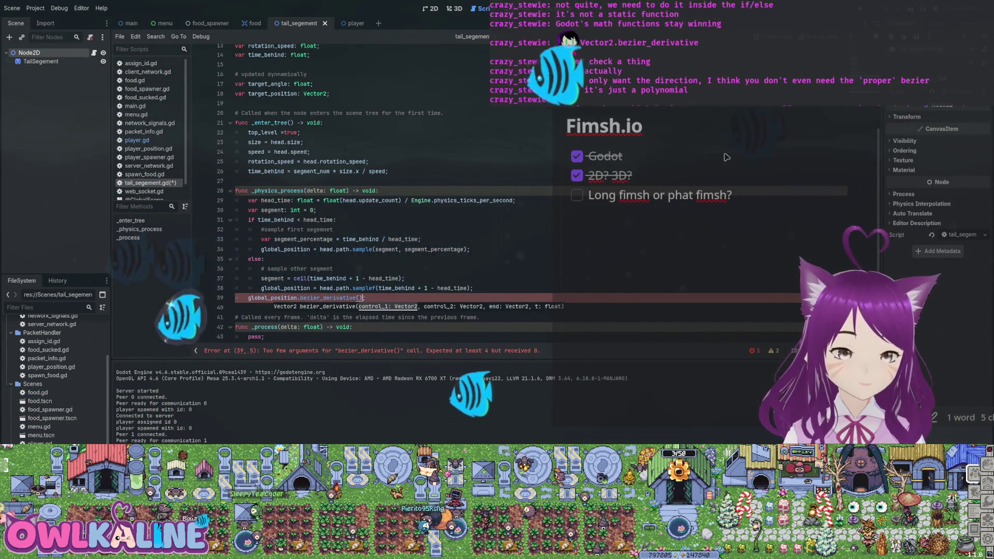
Move the bezier_derivative line into the first-segment branch and delete 'var segment: int = 0'
key(alt+Up)
key(alt+Up)
key(alt+Up)
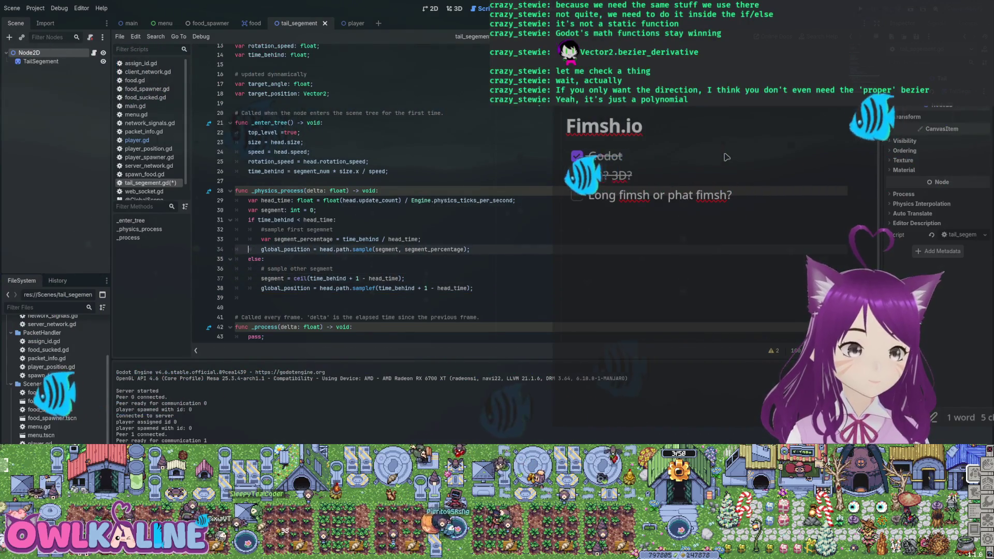
click(378, 249)
key(Up)
key(Up)
key(Up)
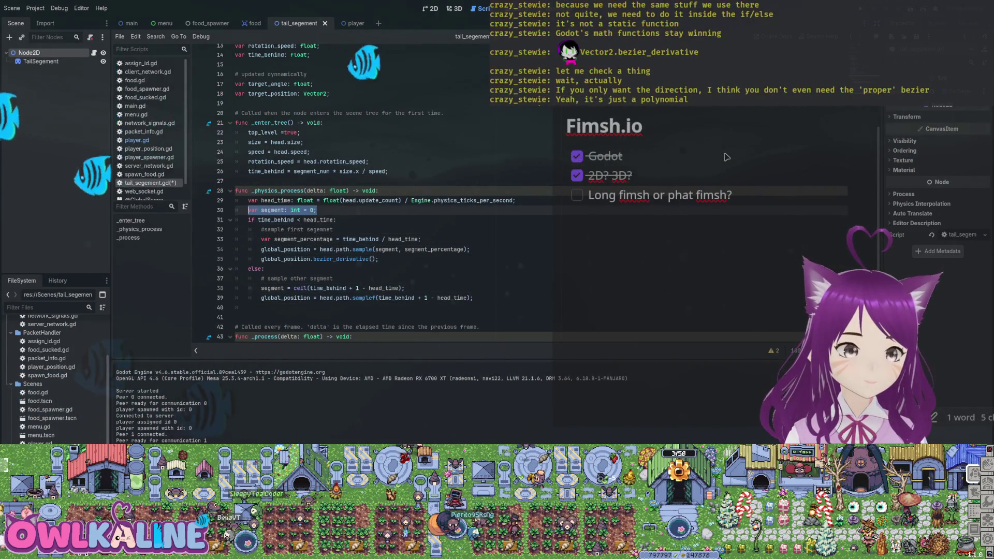
key(ctrl+shift+k)
Change the sample call to sample(0, segment_percentage) and save the script
key(Down)
key(Down)
key(Down)
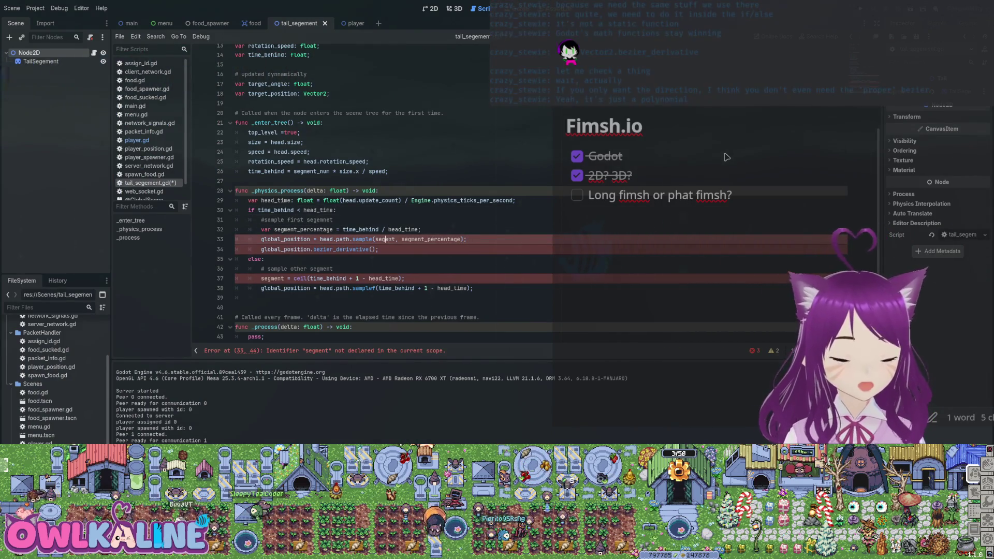
text(0)
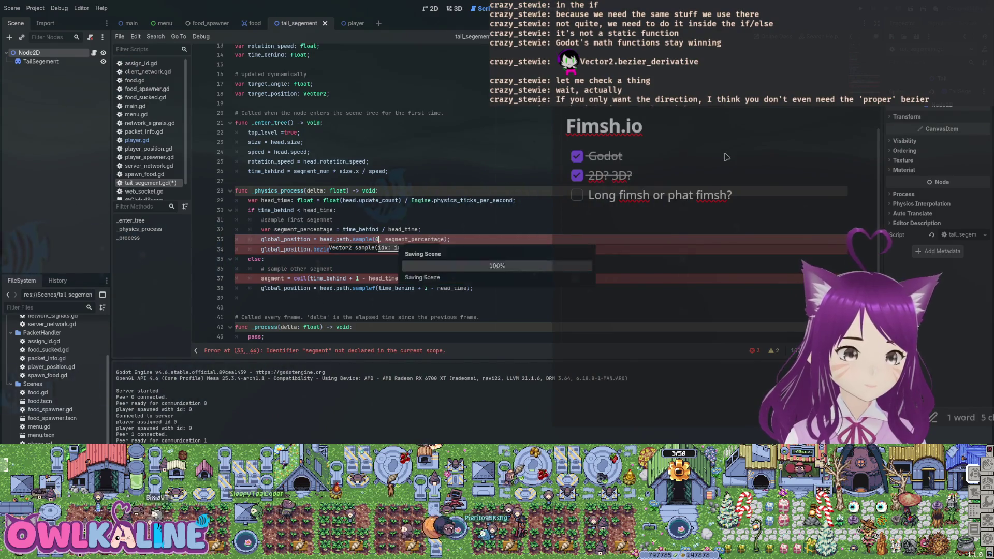
key(ctrl+s)
Remove the segment ceil line and the leftover empty line
key(Down)
key(Down)
key(Down)
key(Home)
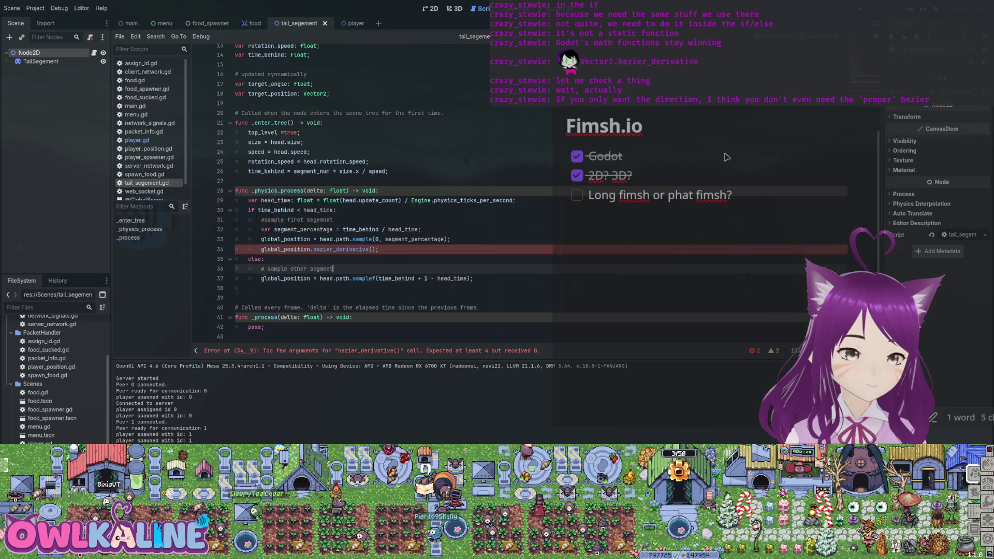
key(ctrl+shift+k)
key(Up)
key(Up)
key(Up)
key(End)
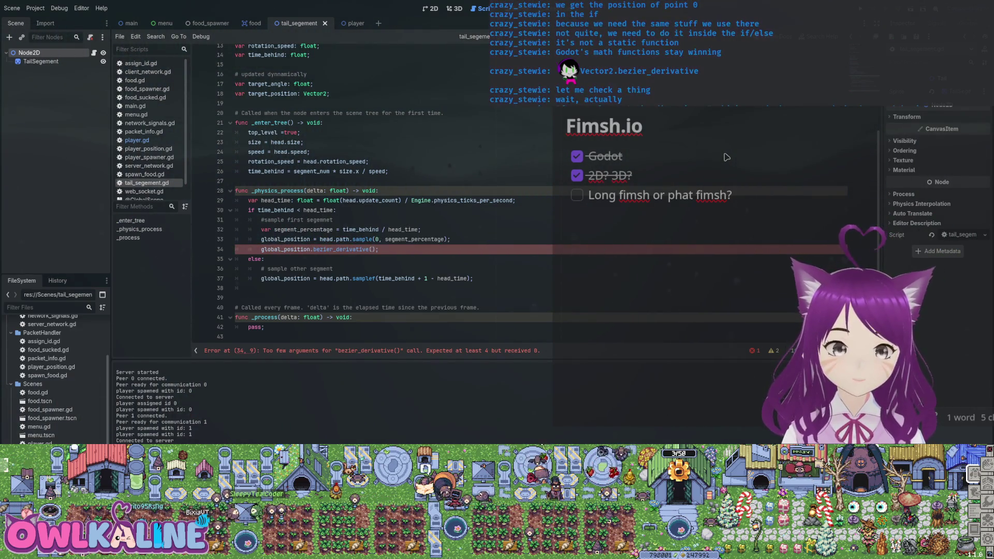
key(Up)
key(End)
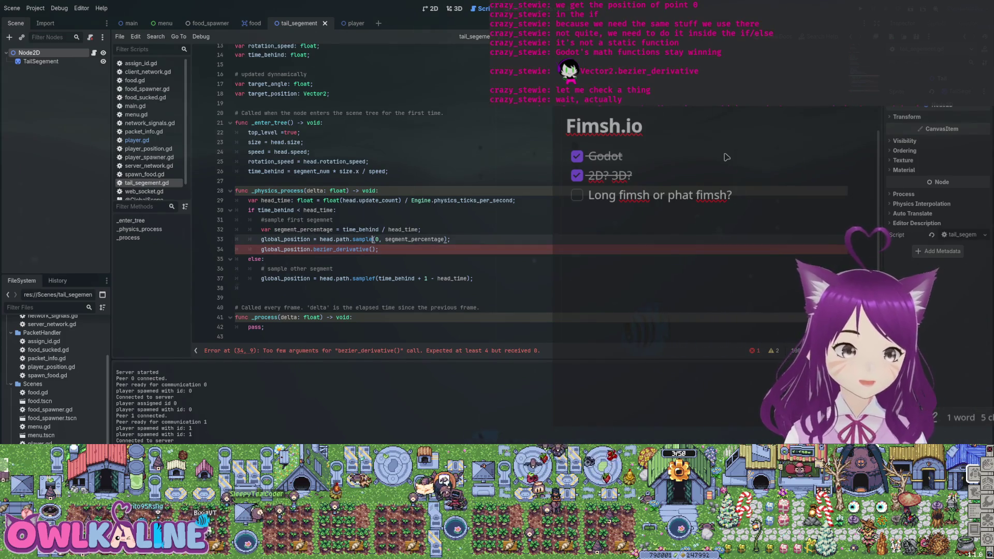
Insert two new point lines above the derivative call, starting from head.path.sample()
key(Return)
key(Return)
text(var)
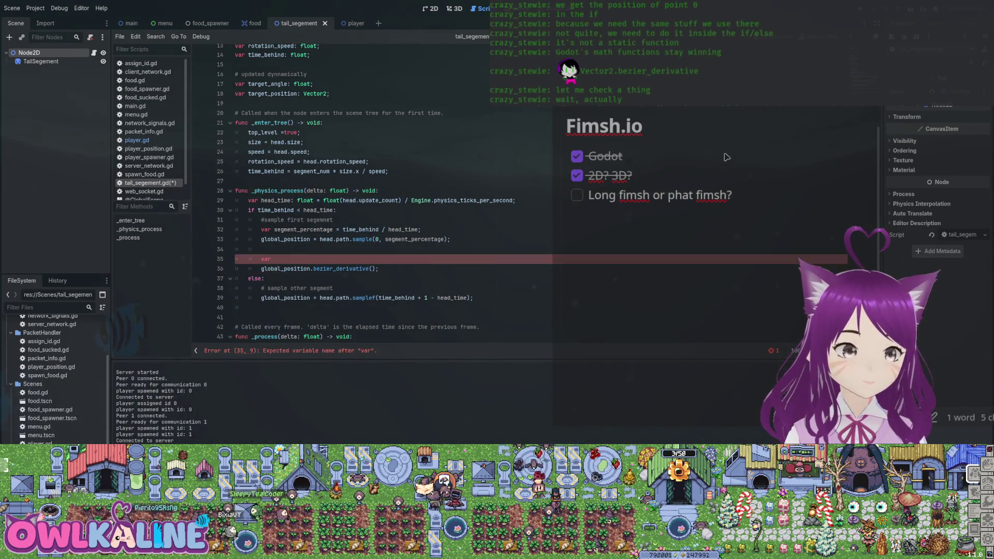
key(Up)
key(Up)
key(Up)
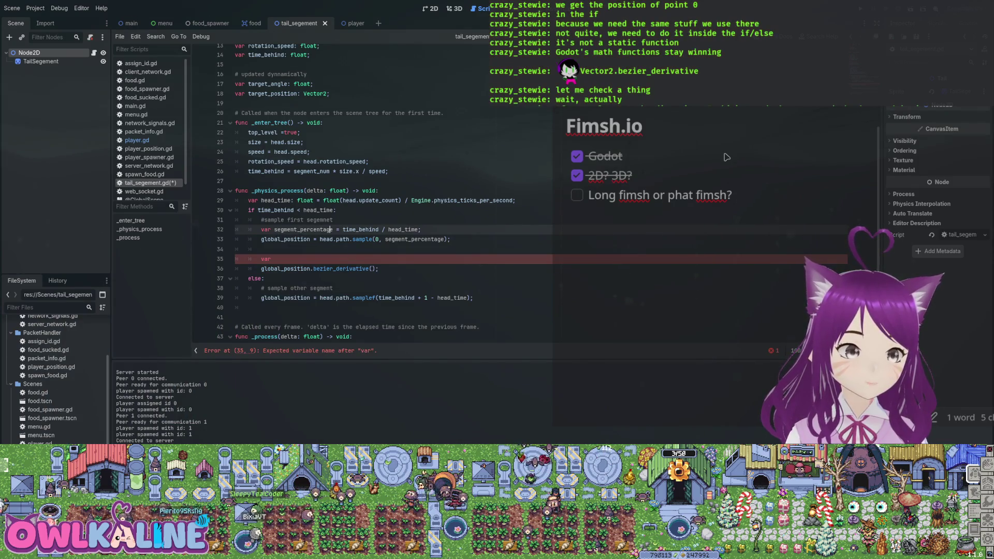
key(Down)
key(Down)
key(Down)
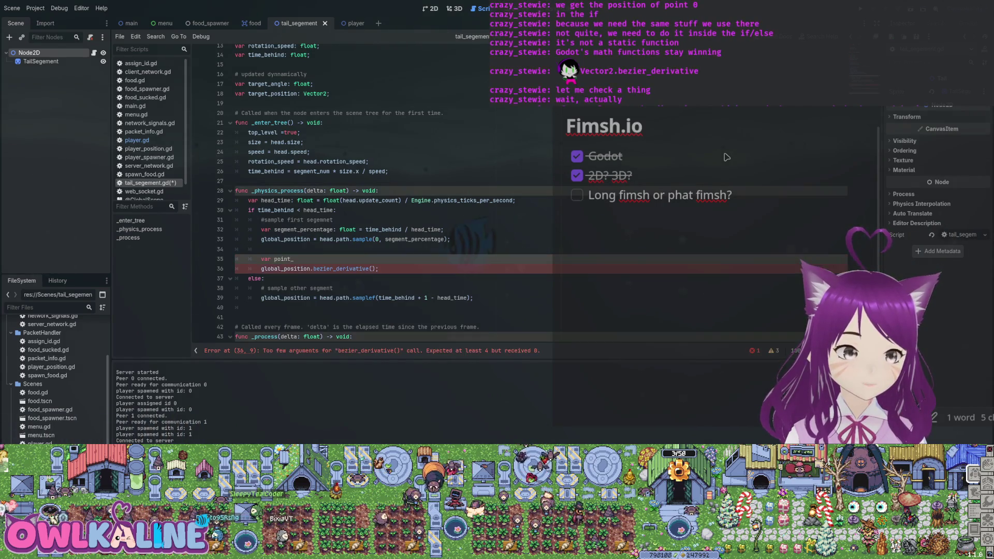
text(zero = hea)
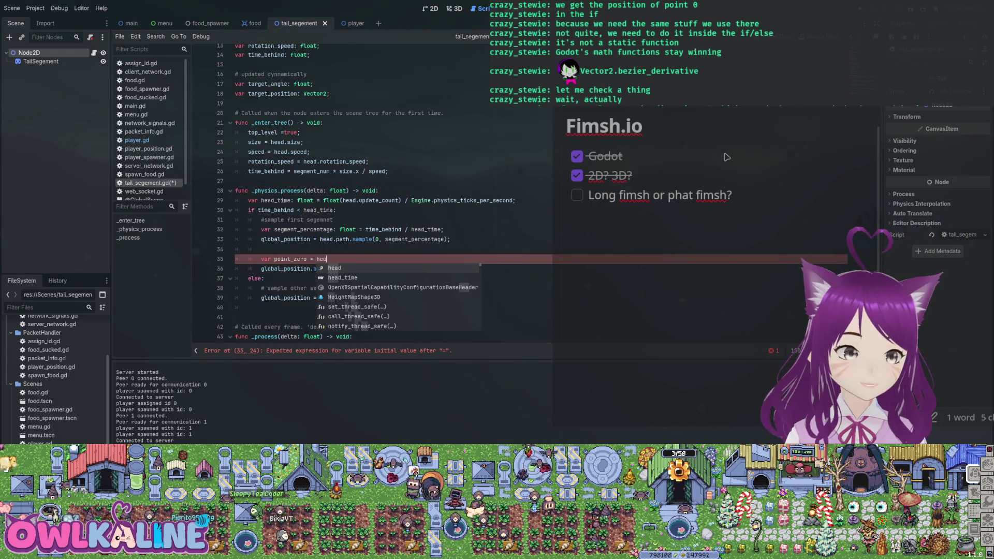
text(d.s)
text(th.sample(0, 0.0);)
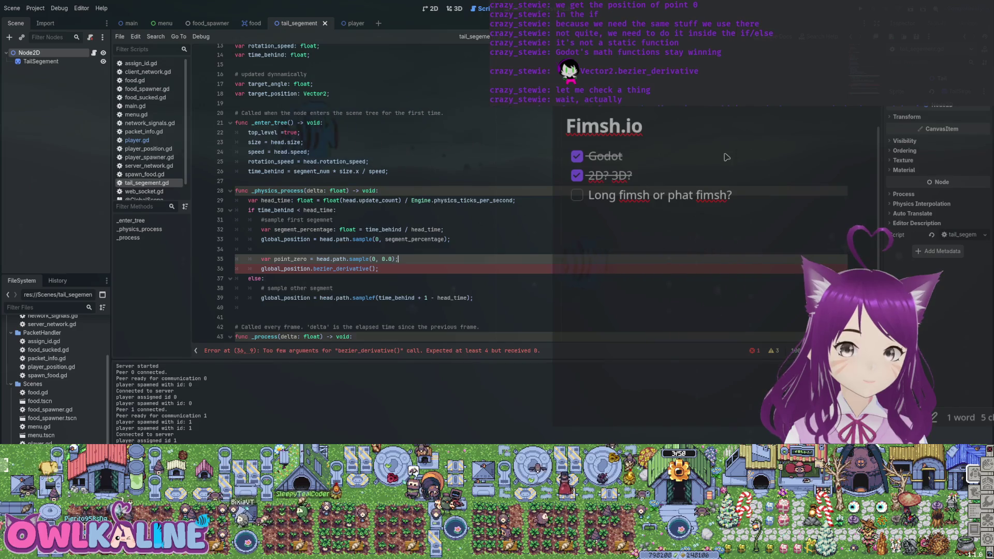
key(Return)
key(Left)
key(Left)
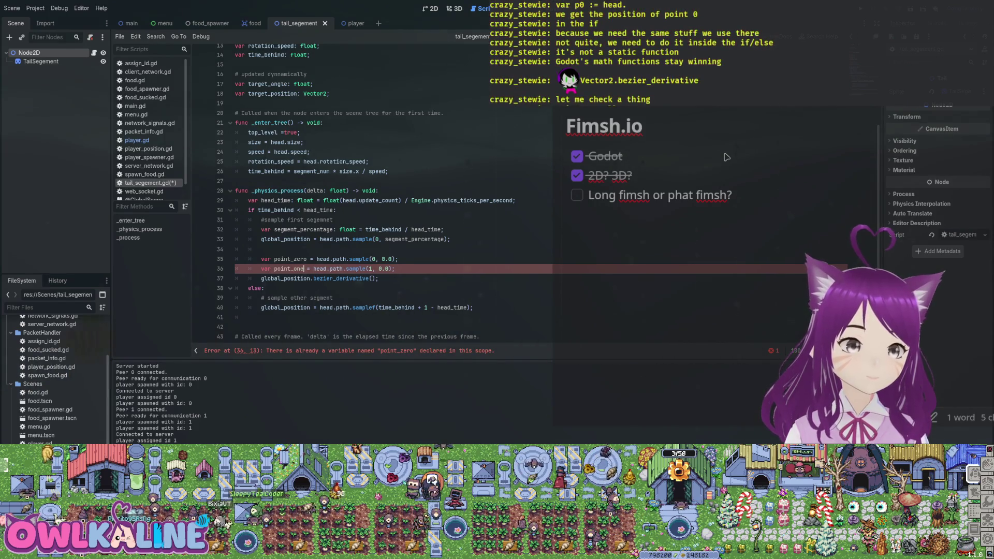
key(ctrl+s)
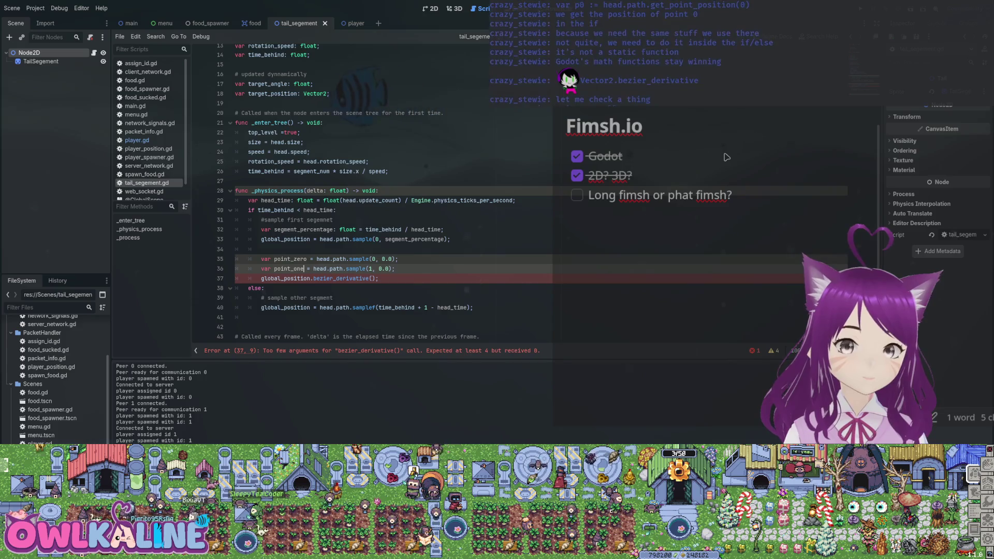
Make the lines point_zero = head.path.get_point_position(0) and point_one = get_point_position(1)
key(Up)
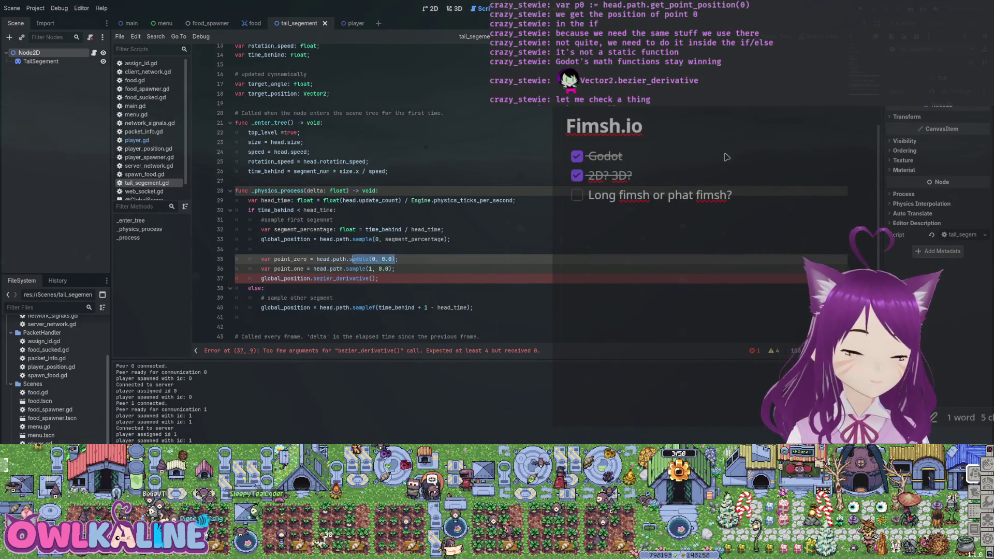
text(_po)
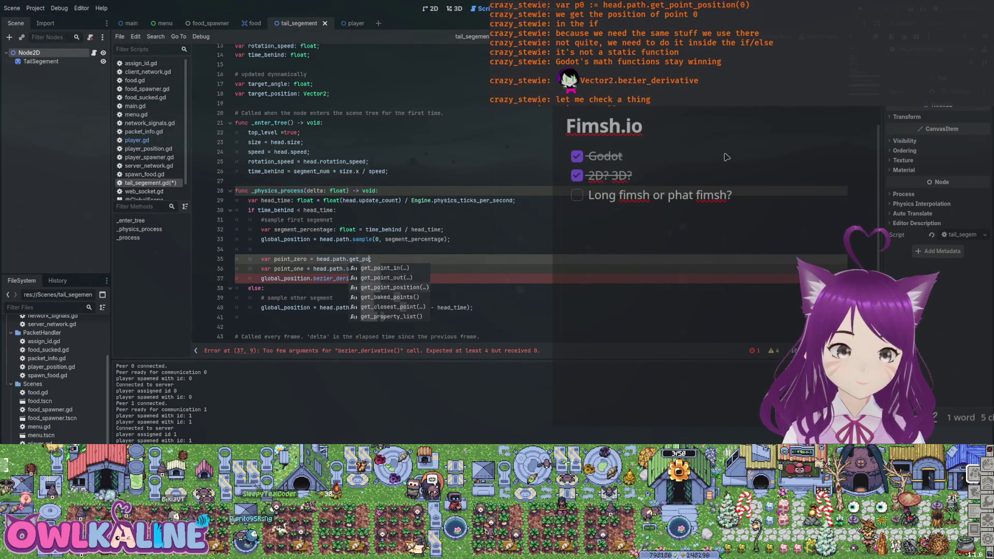
key(Down)
key(Down)
key(Return)
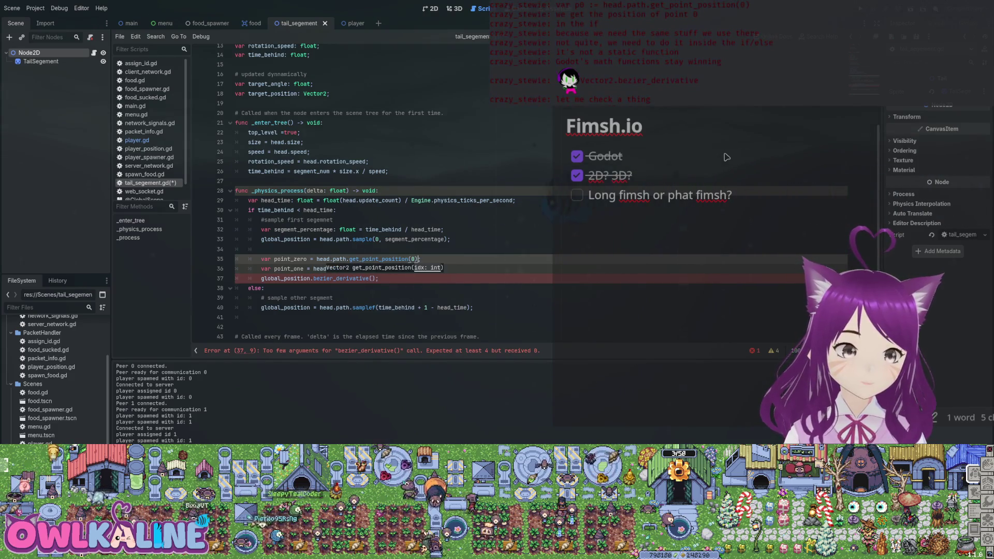
key(Down)
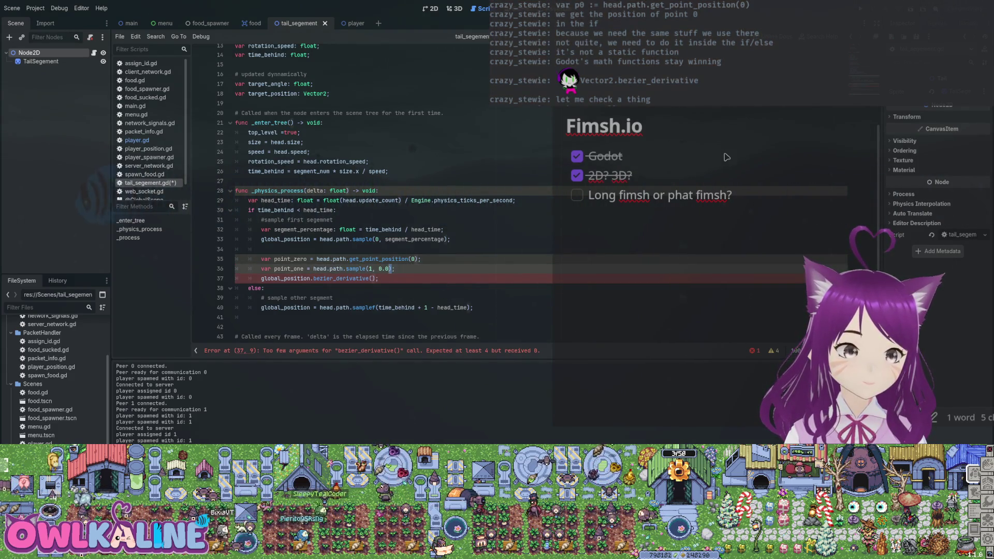
text(et_)
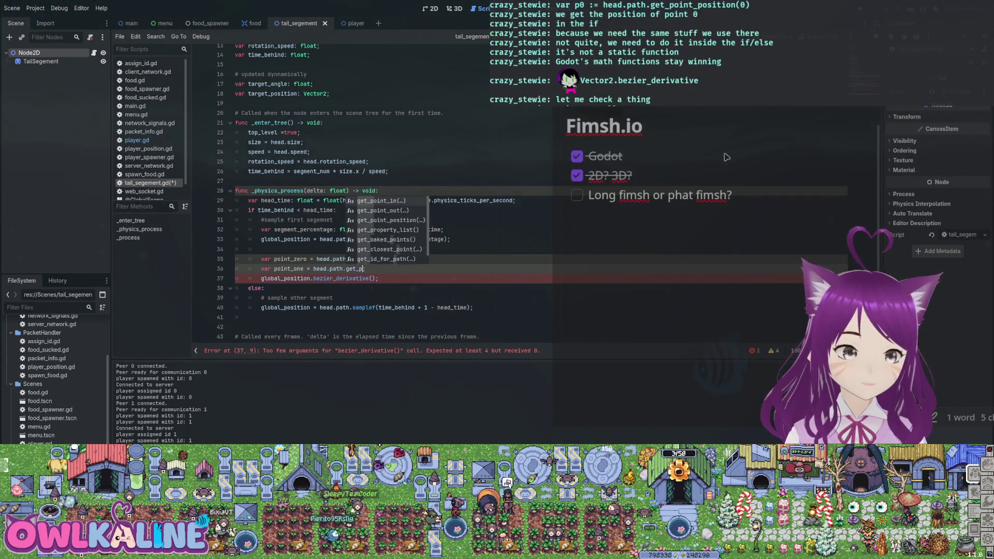
key(Return)
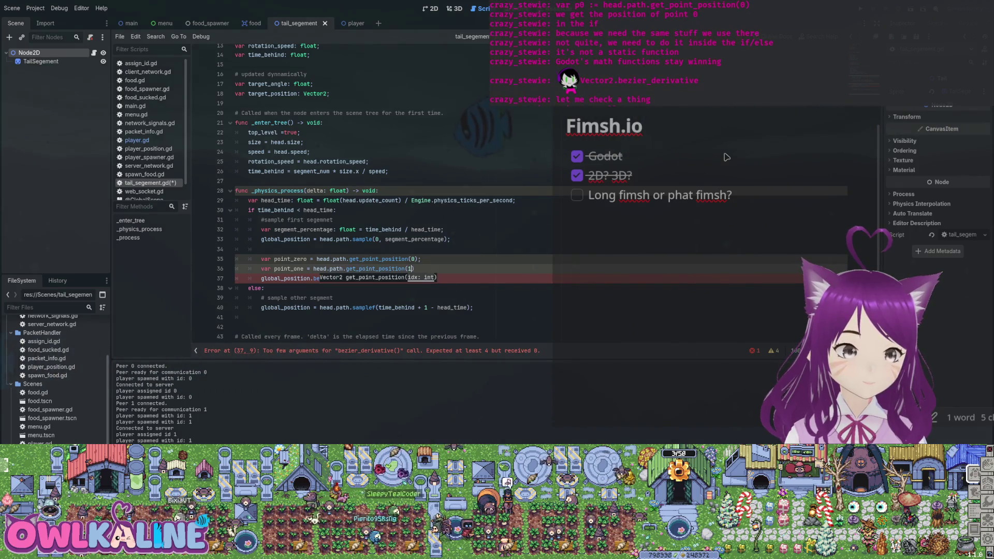
Call bezier_derivative(point_zero, point_1, segment_percentage)
key(Down)
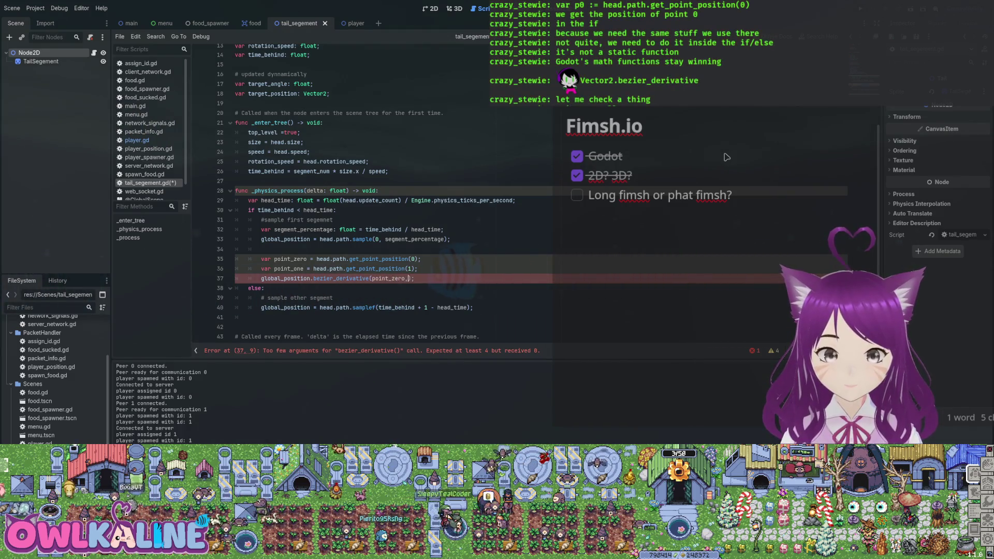
text( point_1, seg)
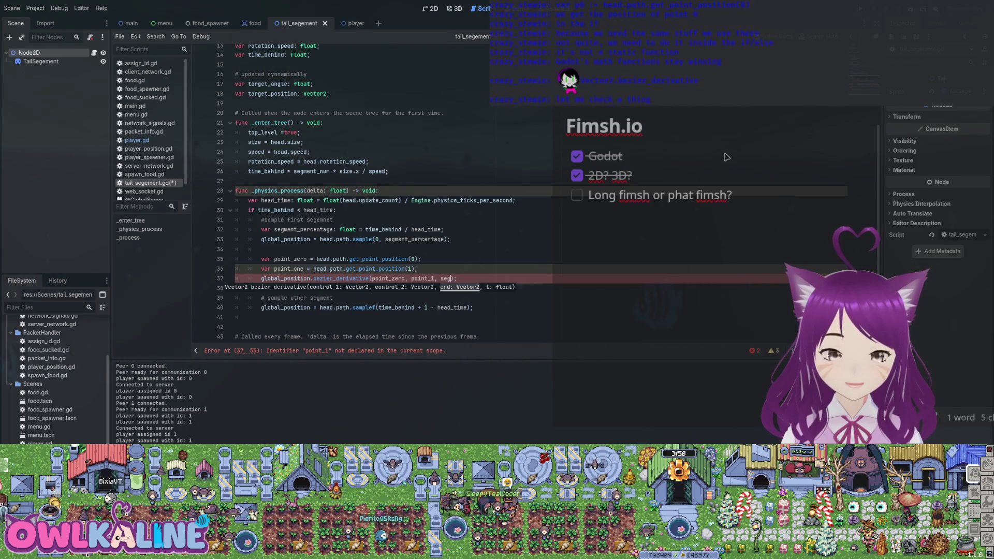
text(m)
key(Return)
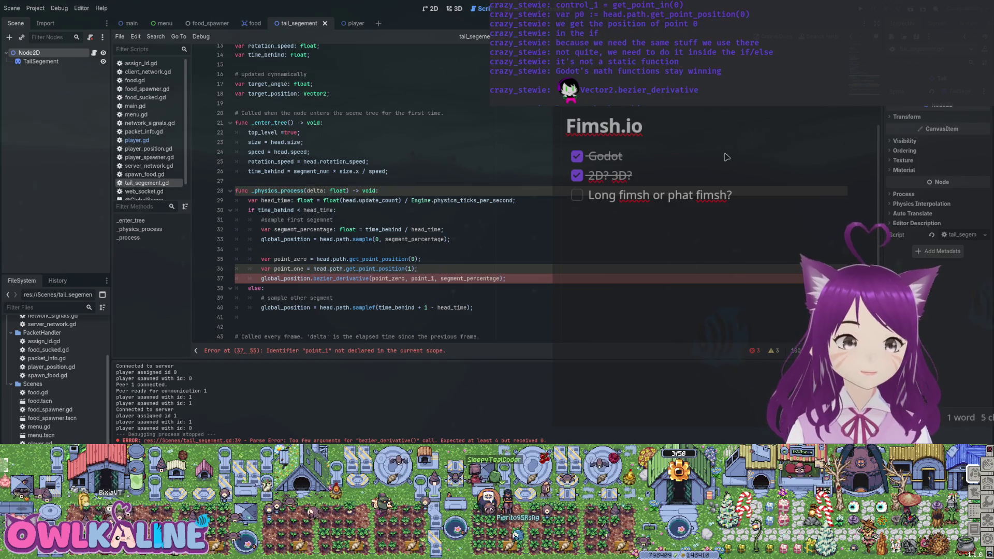
Change line 36 to point_zero_out = head.path.get_point_out(0) and pass point_zero_out to bezier_derivative
double_click(376, 269)
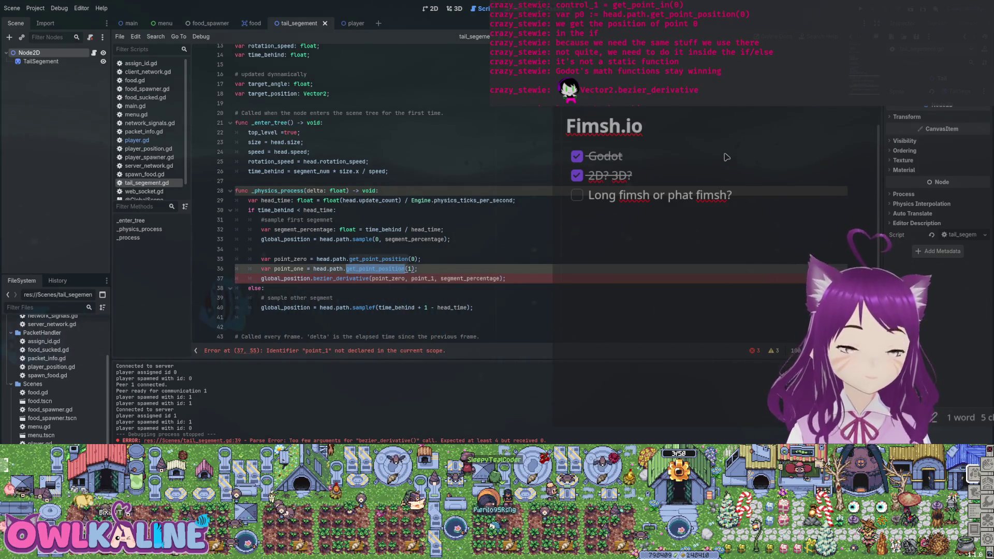
text(get)
text(_point_in)
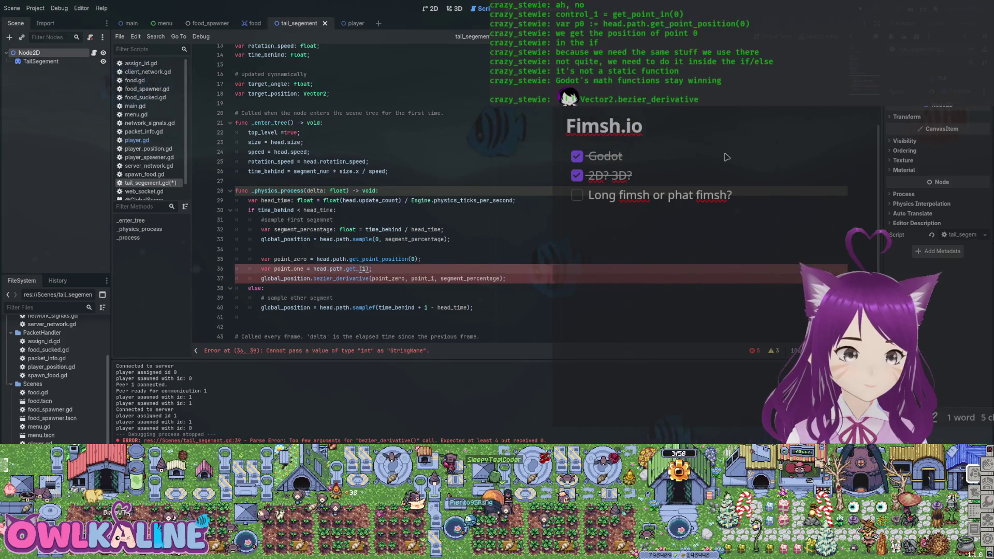
key(Return)
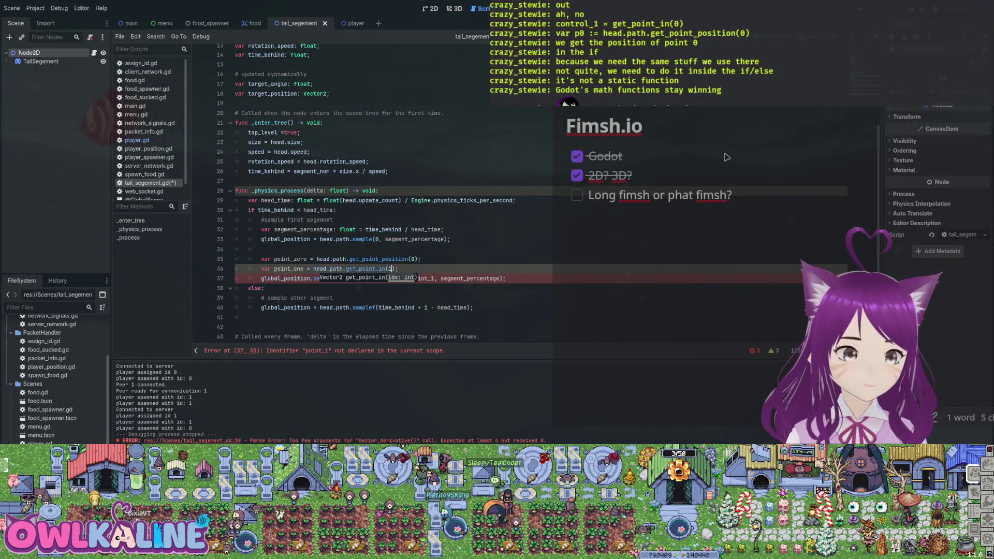
key(Delete)
text(out)
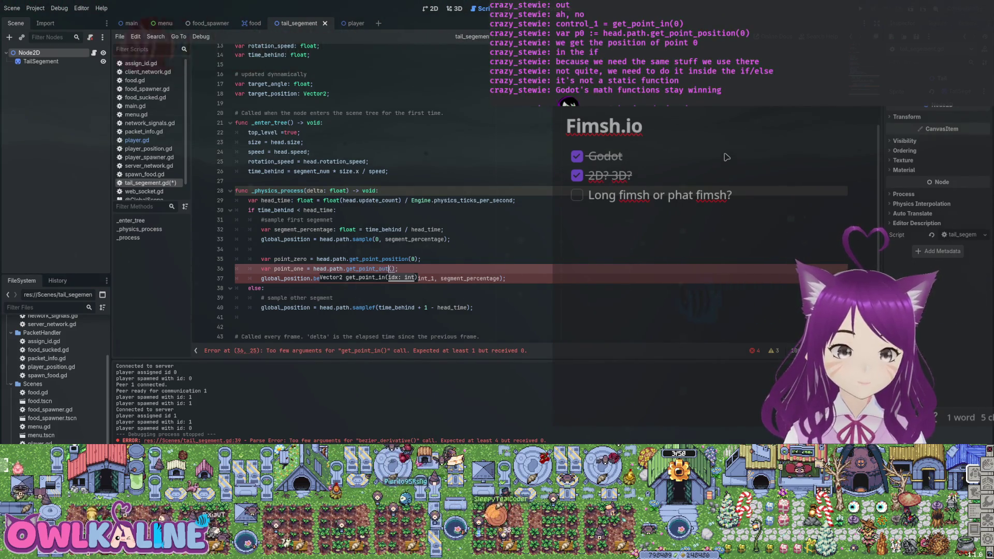
key(BackSpace)
key(BackSpace)
text(out)
key(Return)
key(ctrl+s)
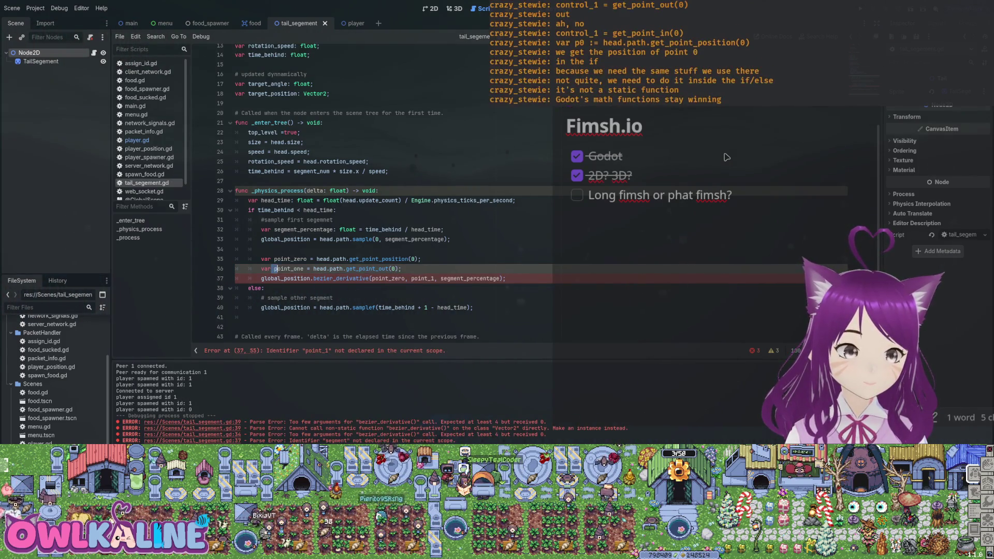
key(BackSpace)
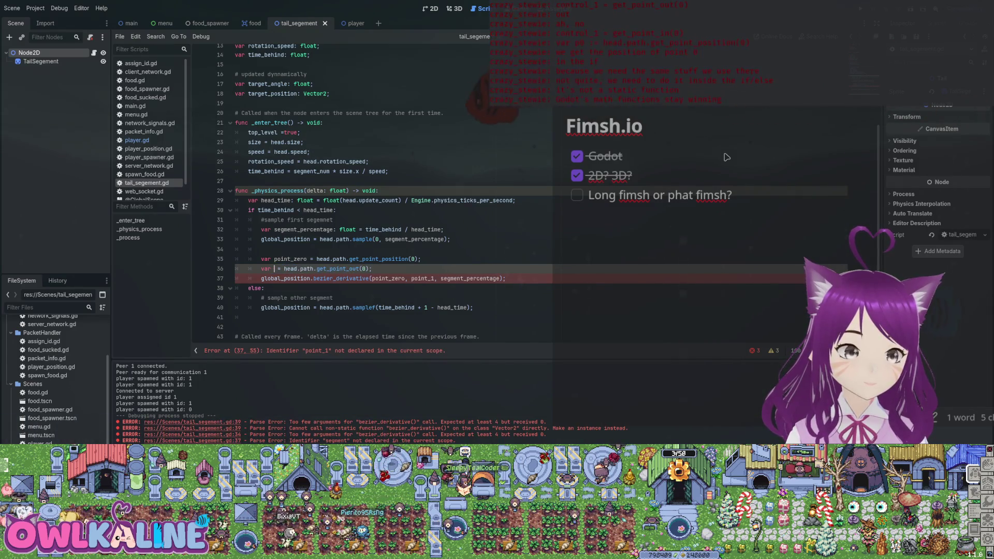
text(point_zero)
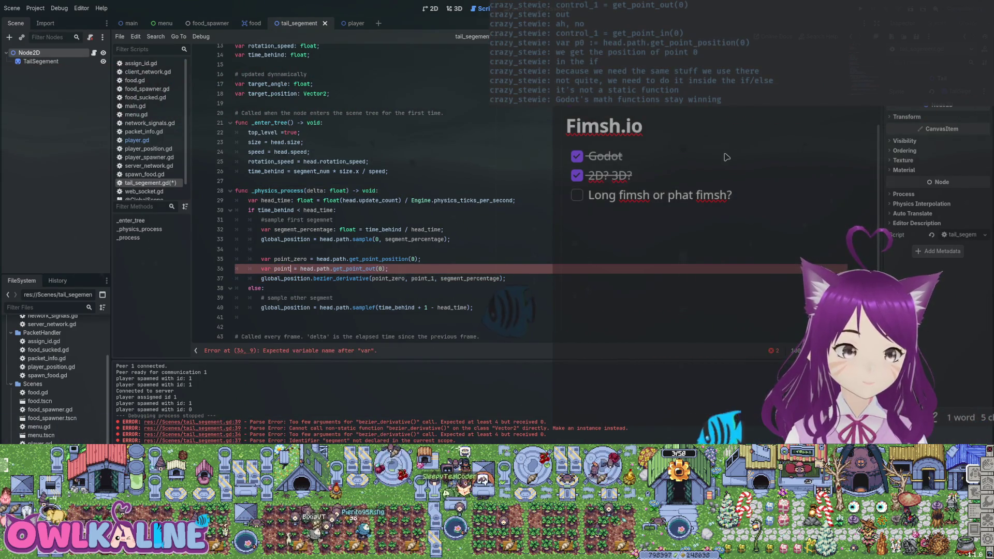
text(_out)
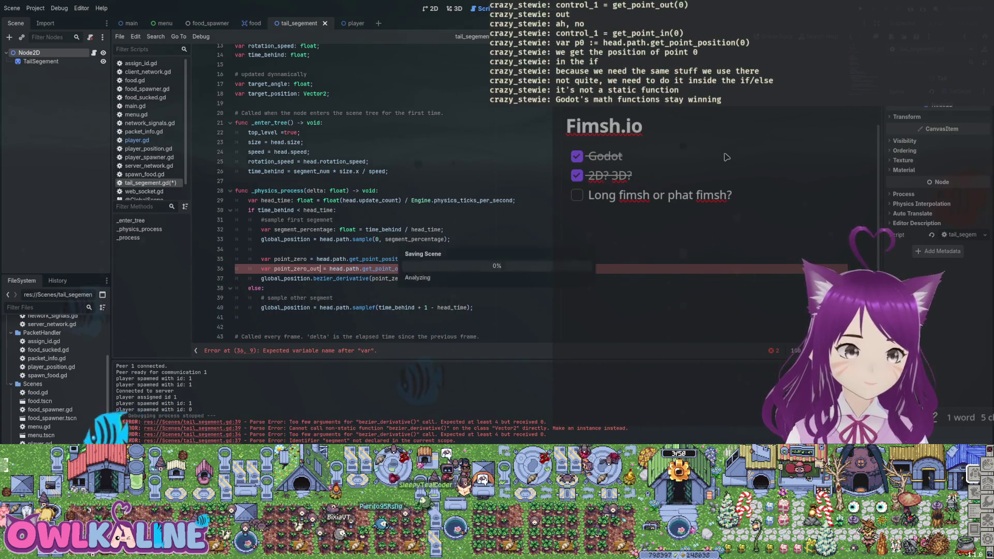
key(ctrl+s)
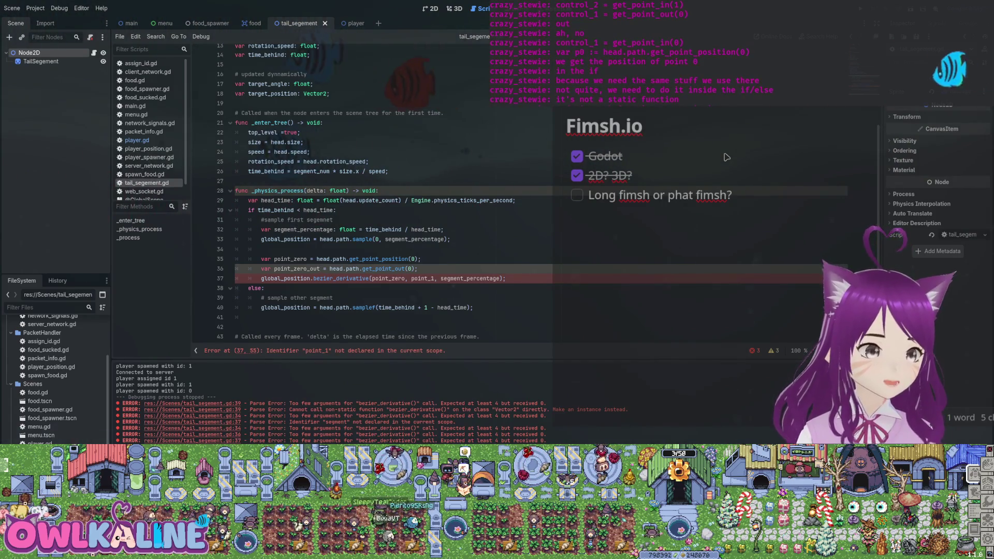
double_click(388, 279)
text(point_zero_out)
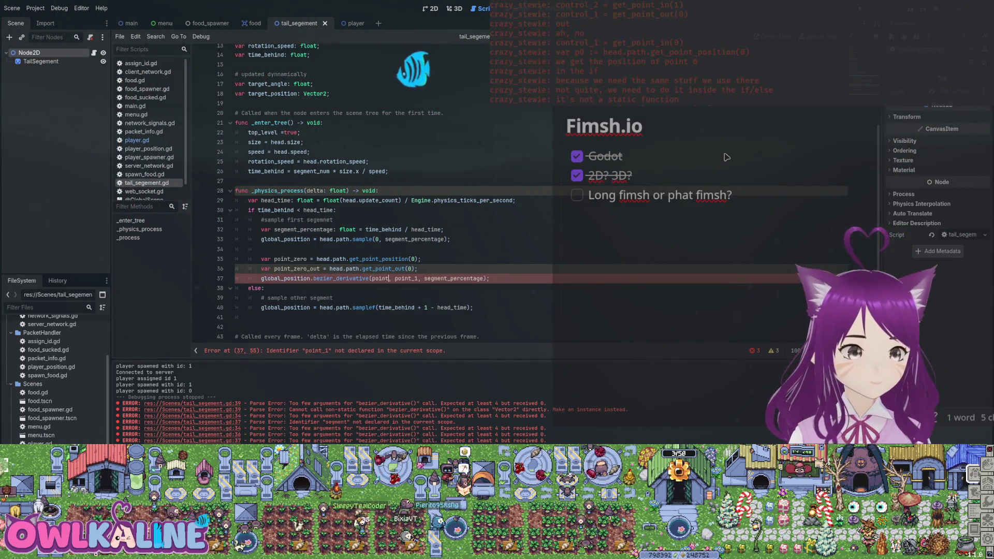
Duplicate the point_zero_out line directly below itself
key(Up)
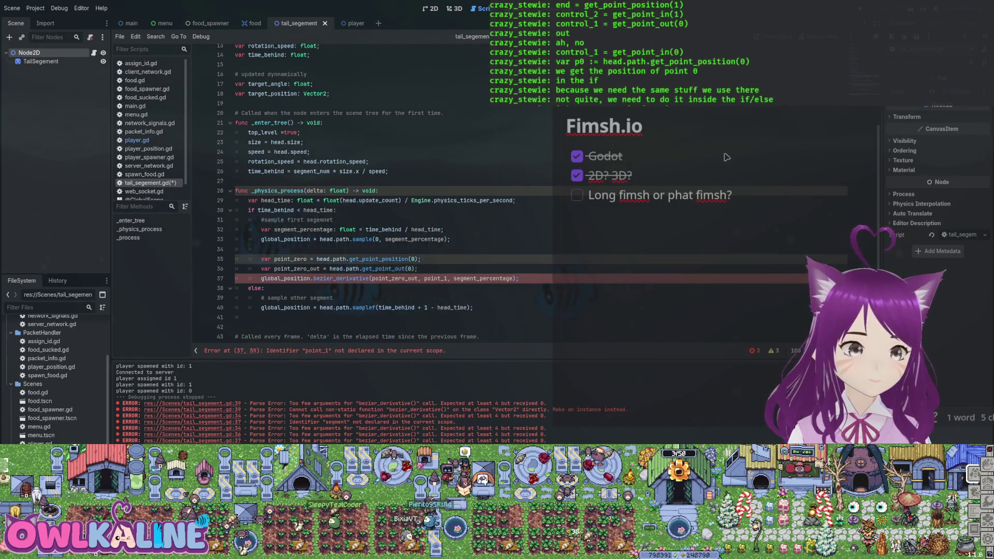
key(shift+Home)
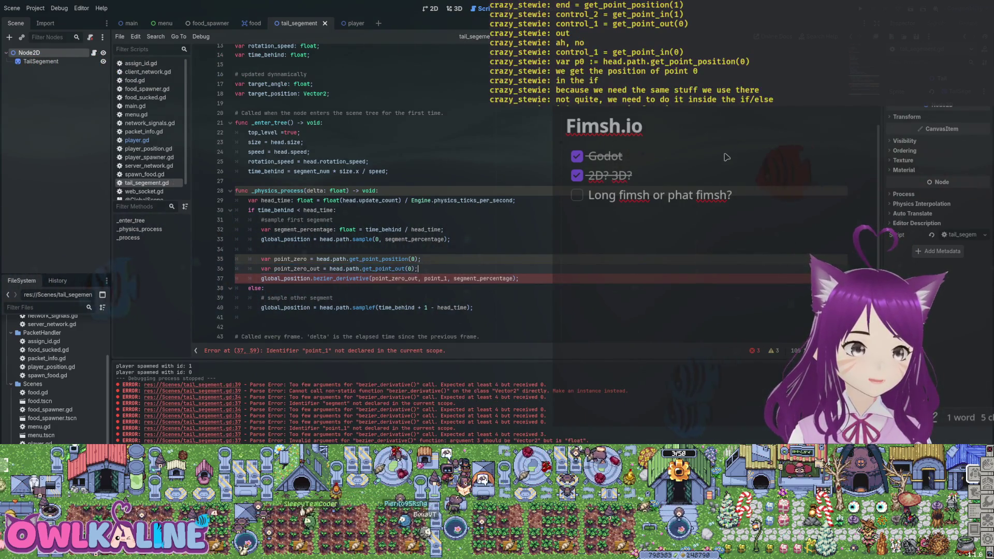
key(ctrl+c)
key(End)
key(Return)
key(ctrl+v)
Turn the copy into point_one_in = head.path.get_point_in(1) and add point_one_in to the derivative call
key(BackSpace)
key(BackSpace)
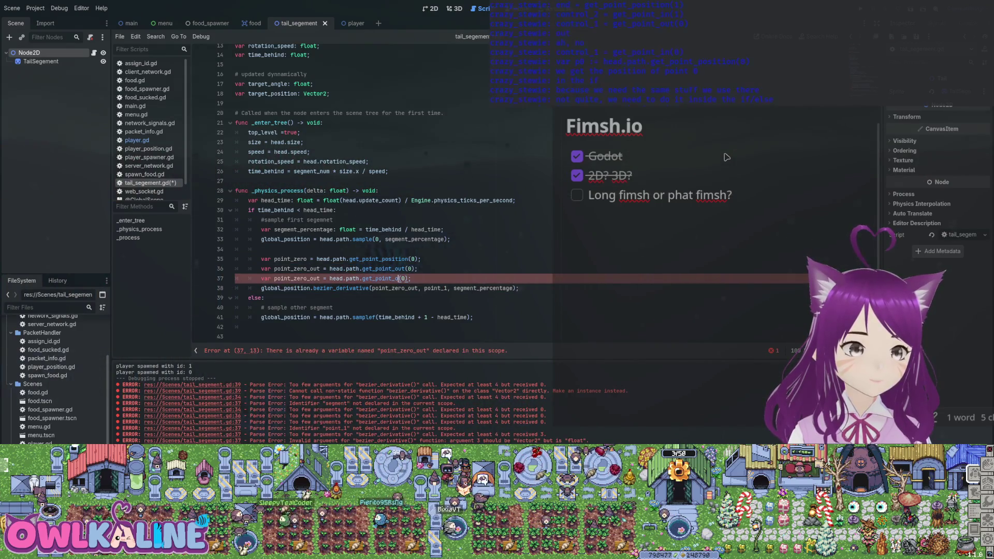
text(n)
key(Right)
key(Delete)
text(1)
key(Home)
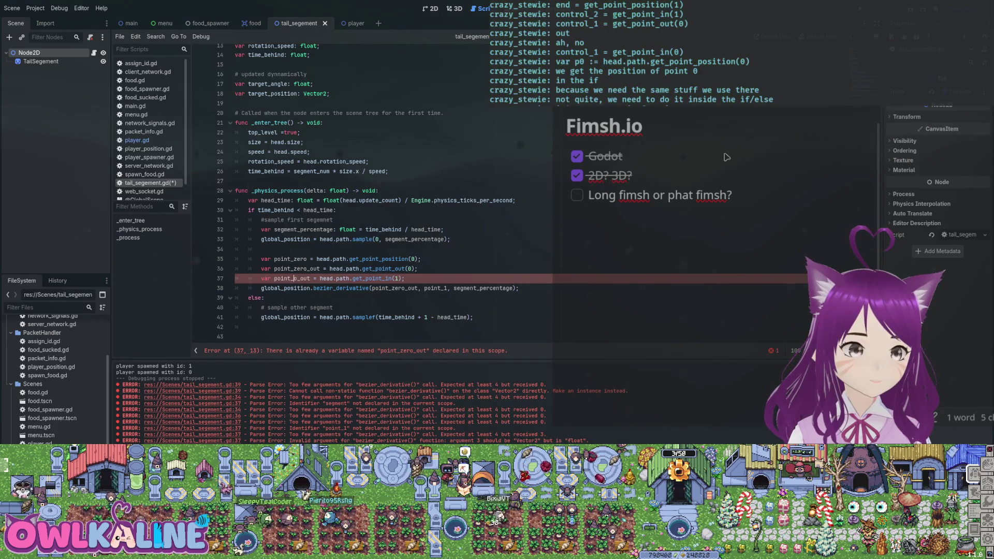
key(Delete)
key(Delete)
key(Delete)
text(in)
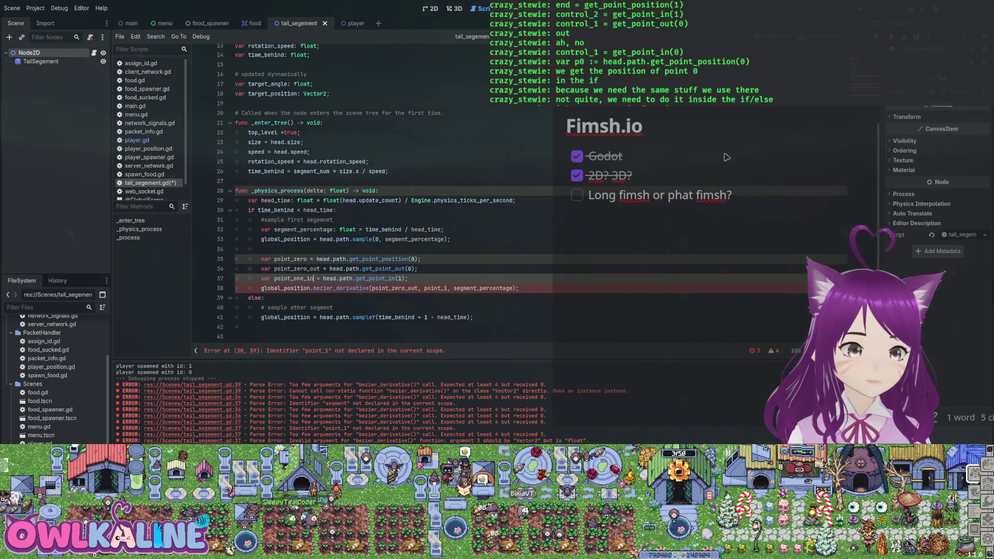
key(ctrl+s)
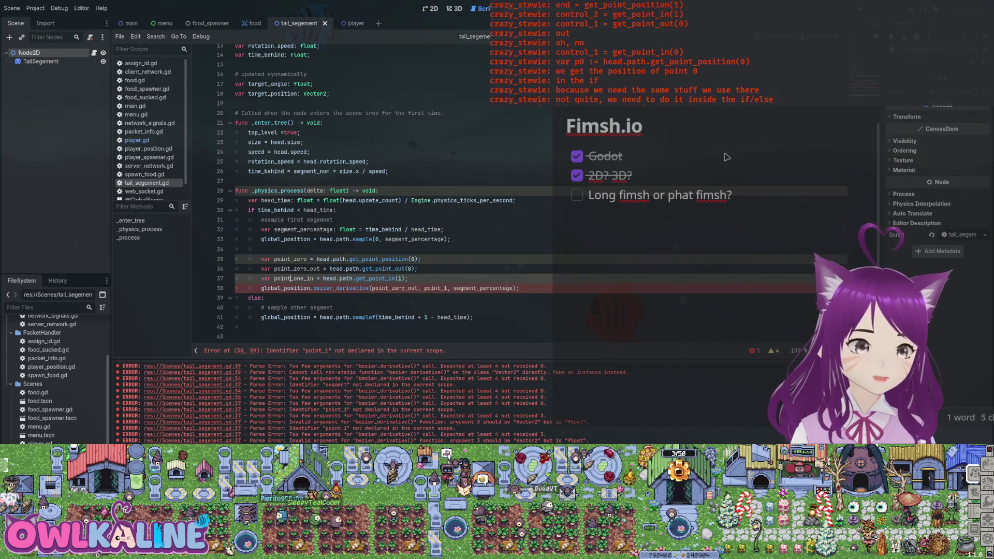
text(point_one_in,)
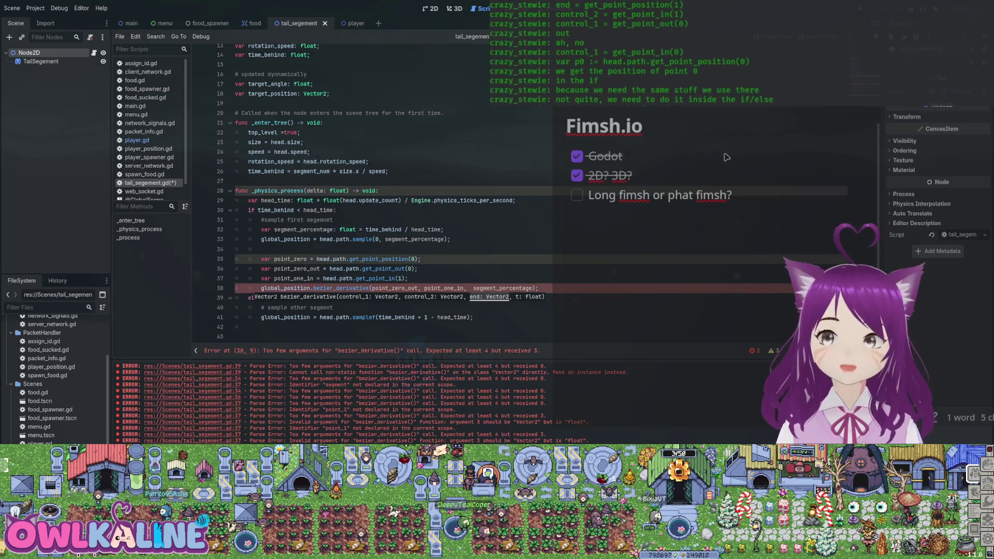
key(Up)
key(Up)
key(Up)
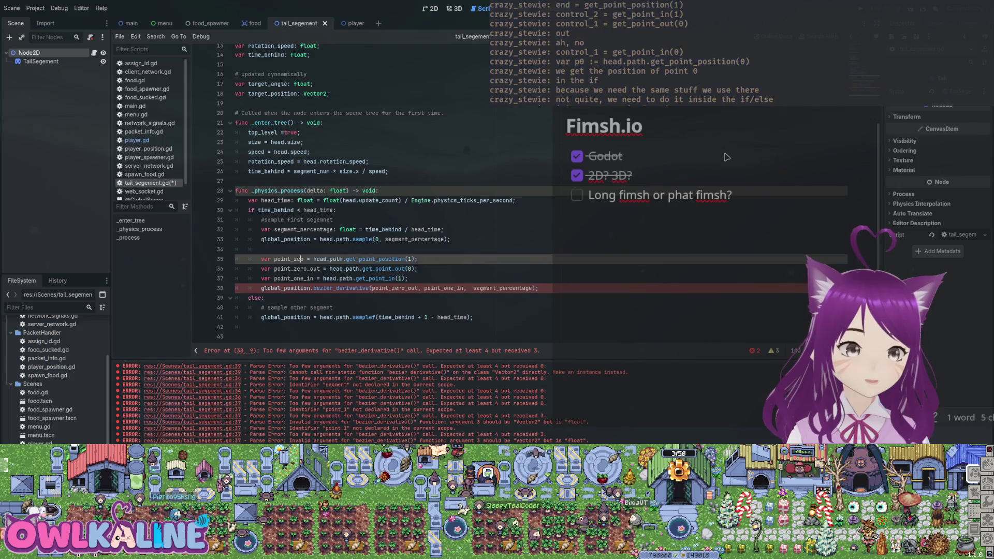
text(on)
Keep point_one = head.path.get_point_position(1) and add point_one as bezier_derivative's third argument, saving
key(ctrl+s)
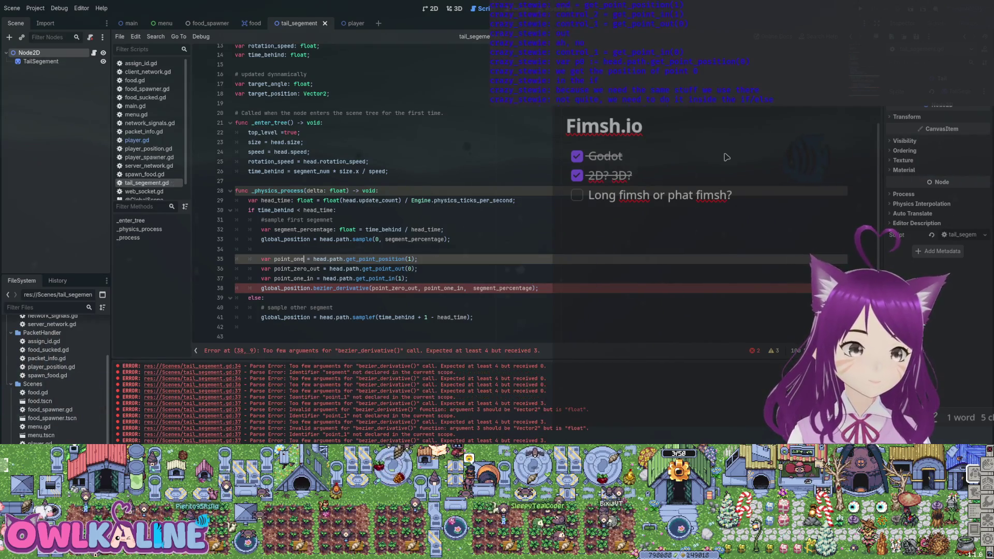
key(Down)
key(Down)
key(Down)
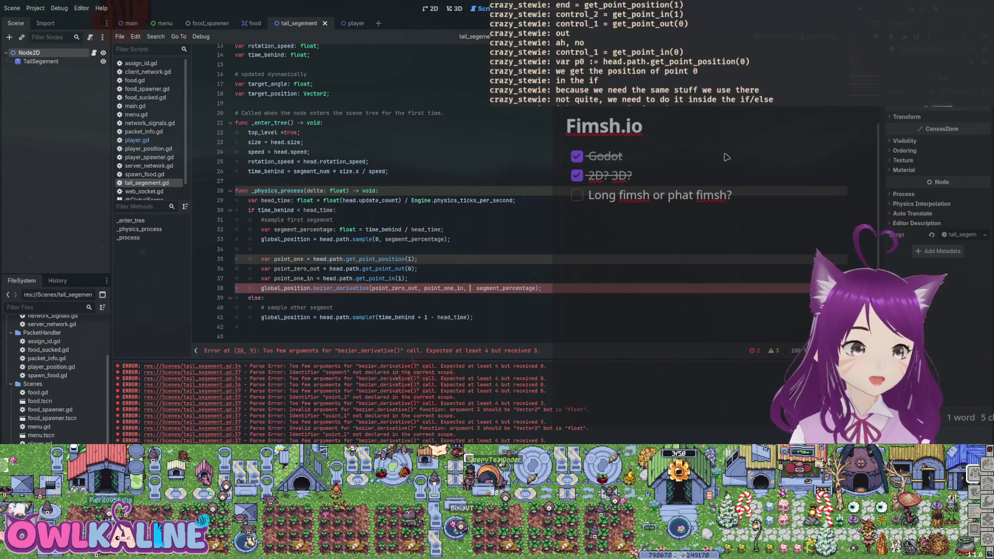
text(poe,)
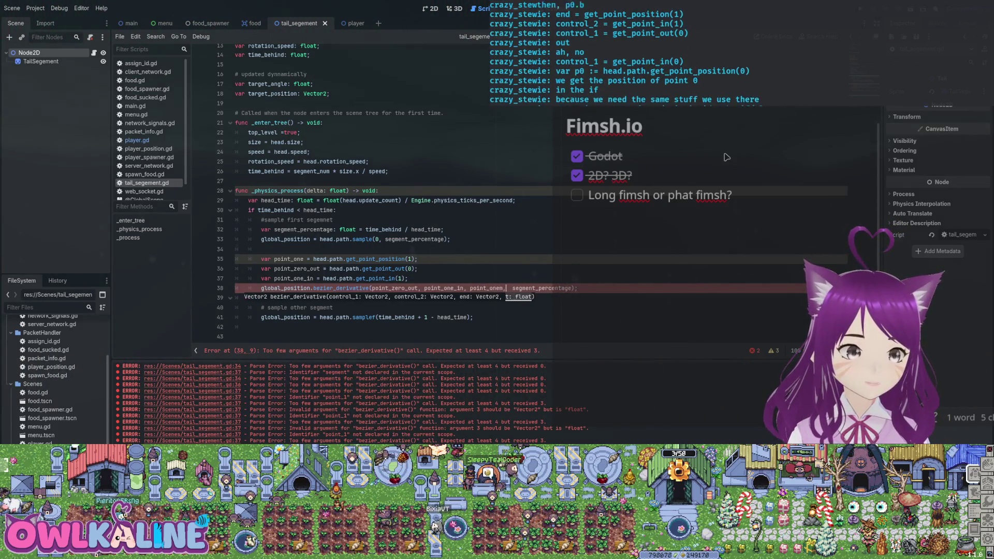
key(End)
key(ctrl+s)
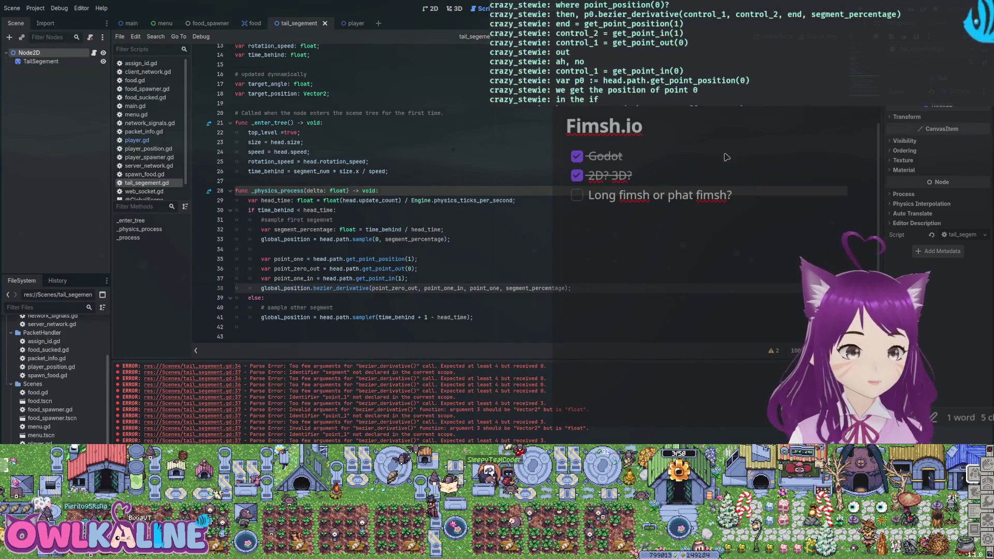
Store the derivative call in var derive and save
text(var )
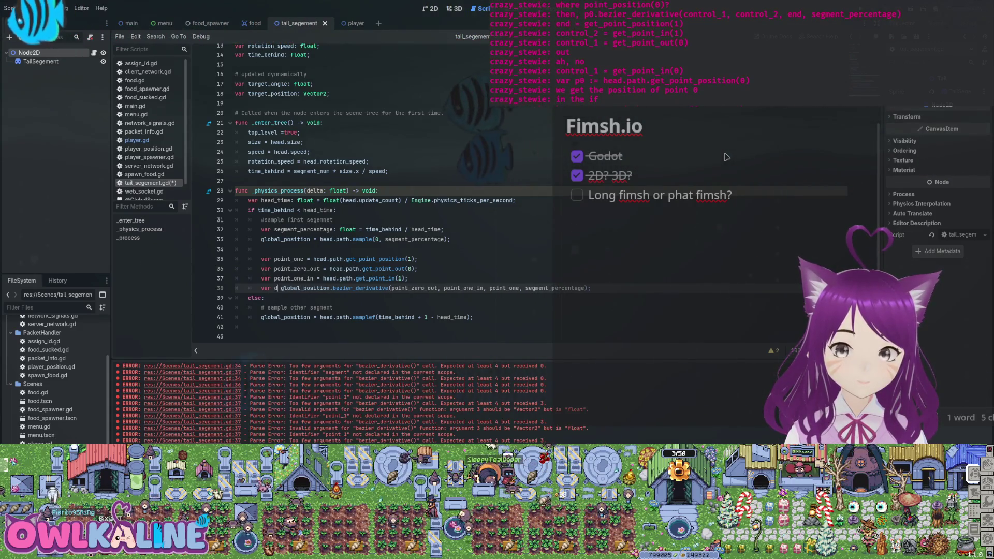
text(derive =)
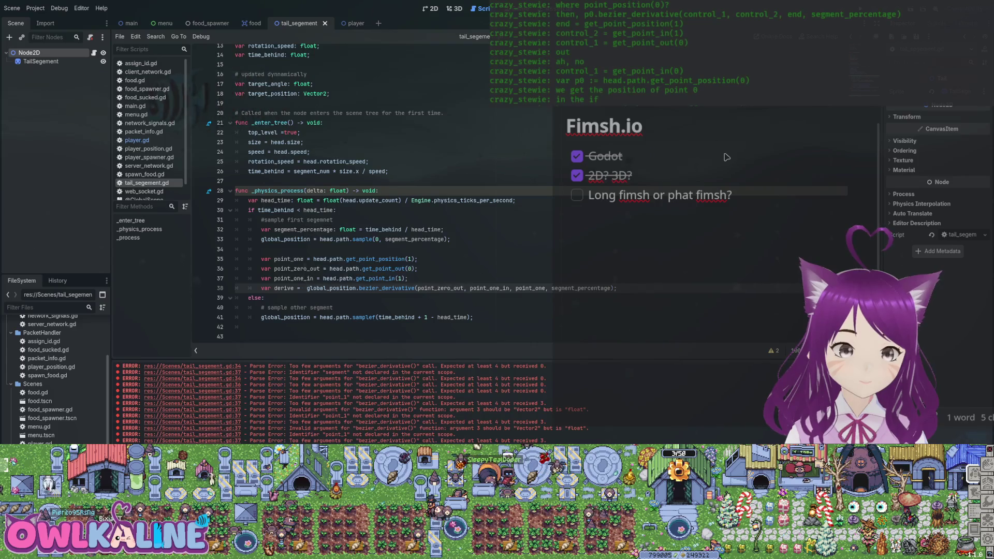
key(ctrl+s)
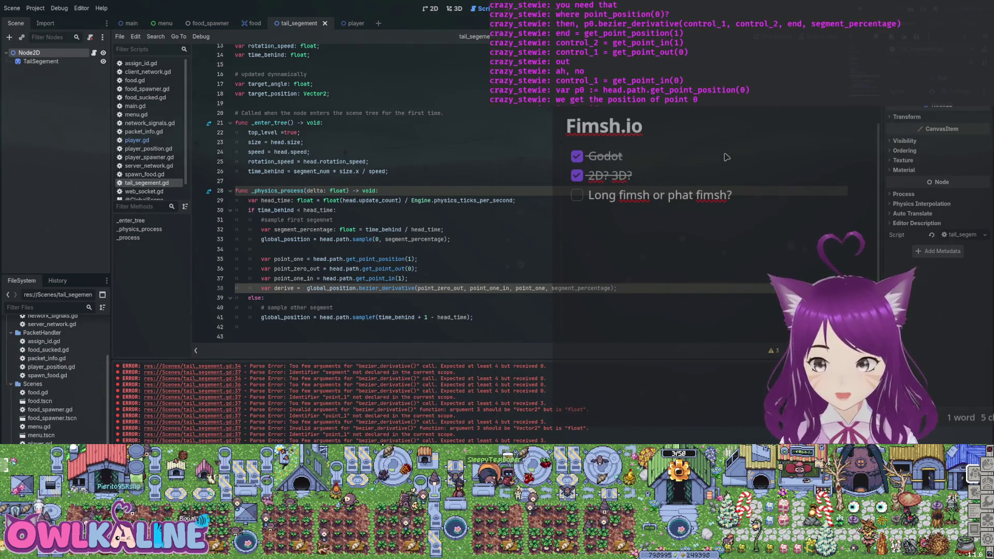
key(Up)
key(Up)
key(Up)
key(Return)
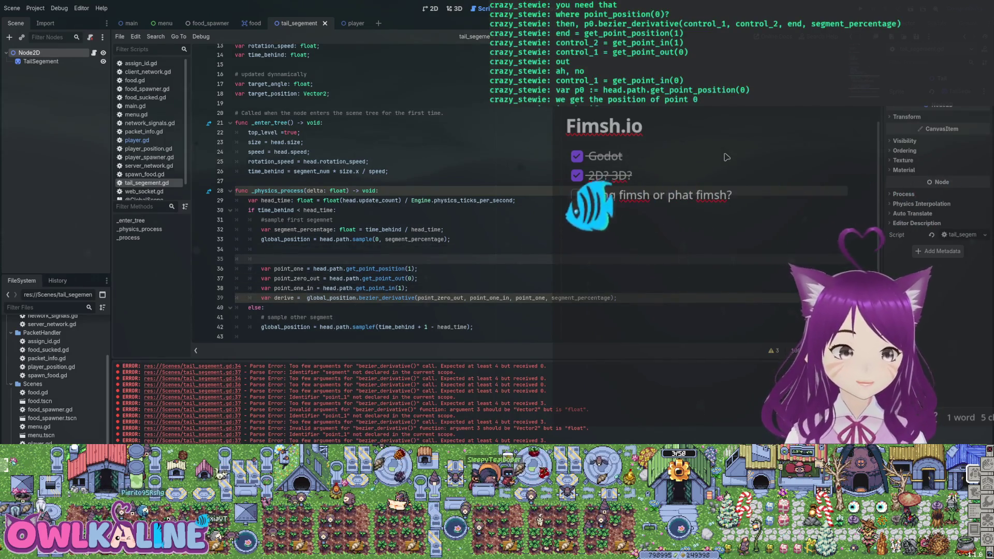
Declare var point_zero = head.path.get_point_position(0) above point_one
text(var point_zero =)
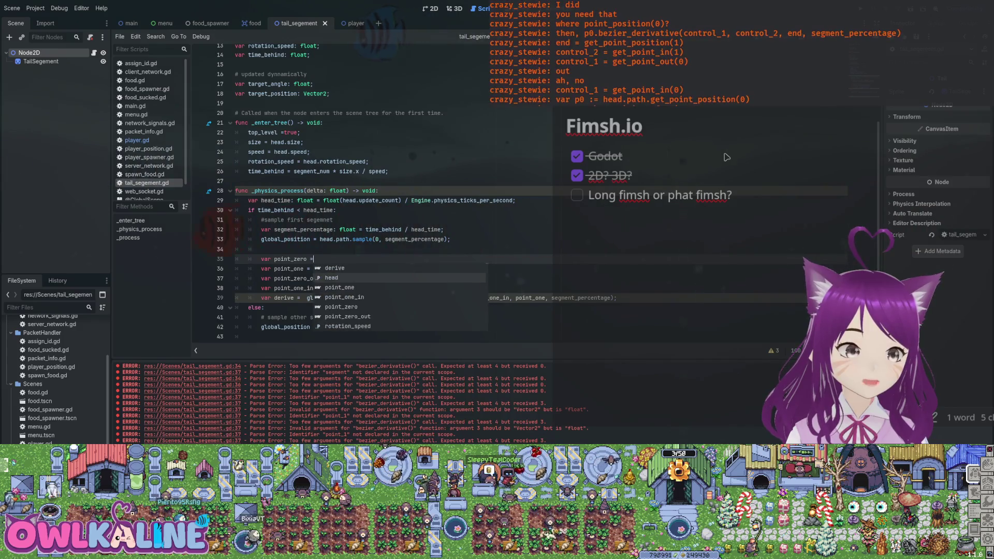
key(Escape)
key(Down)
key(shift+End)
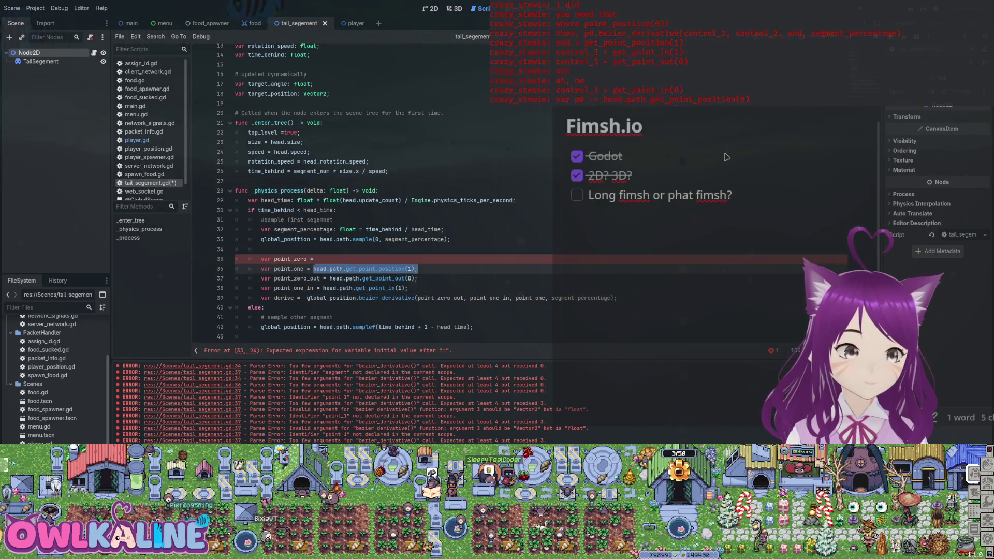
key(shift+Left)
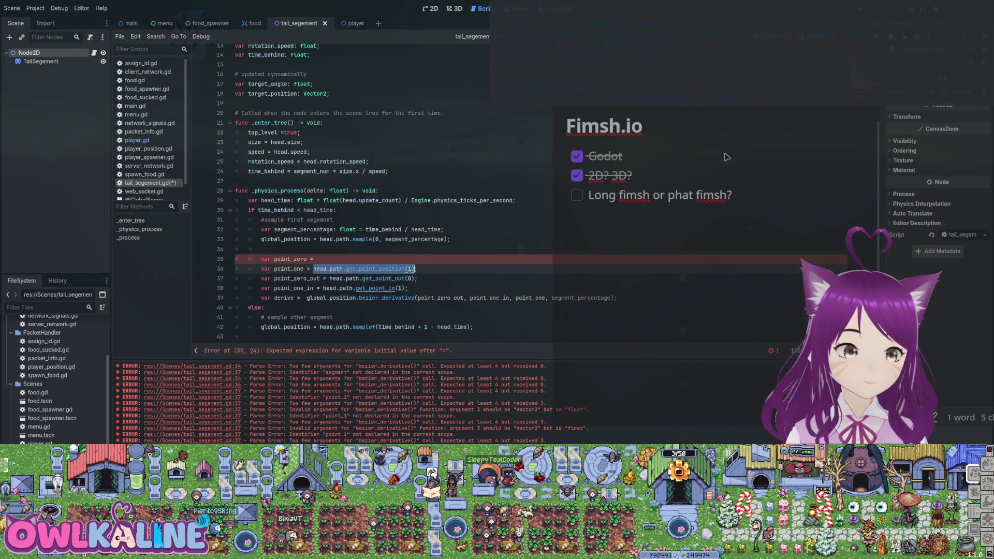
key(ctrl+c)
key(Up)
key(ctrl+v)
key(Left)
key(BackSpace)
text(0)
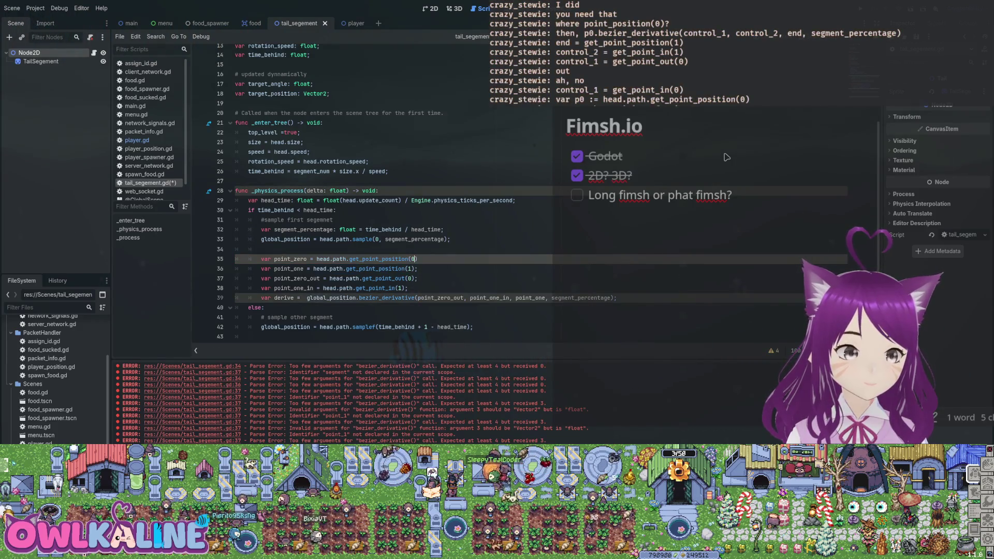
Call bezier_derivative on point_zero instead of global_position
key(Home)
key(Down)
key(Down)
key(Down)
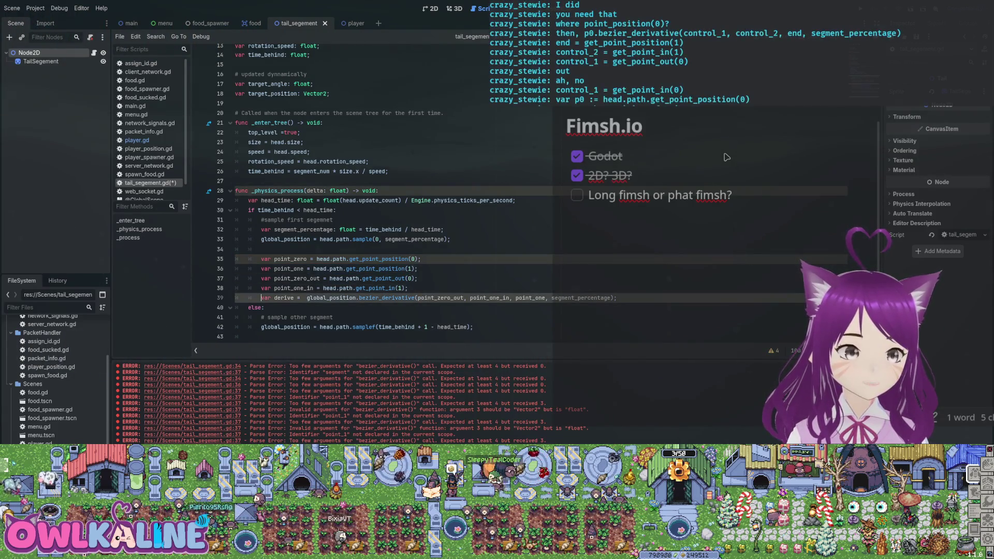
key(Right)
key(Right)
key(Right)
key(Delete)
key(Delete)
key(Delete)
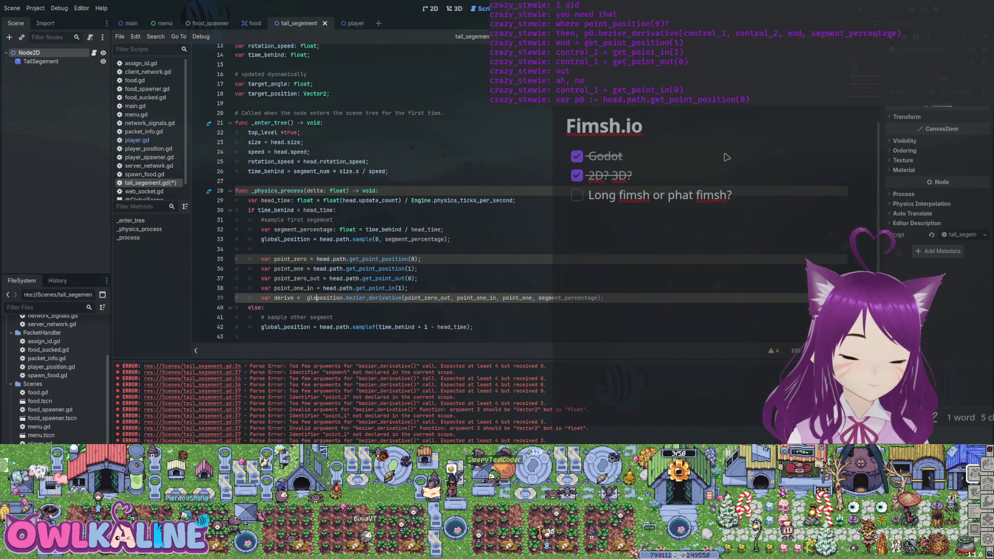
key(Delete)
key(Delete)
key(BackSpace)
key(BackSpace)
key(BackSpace)
text(point)
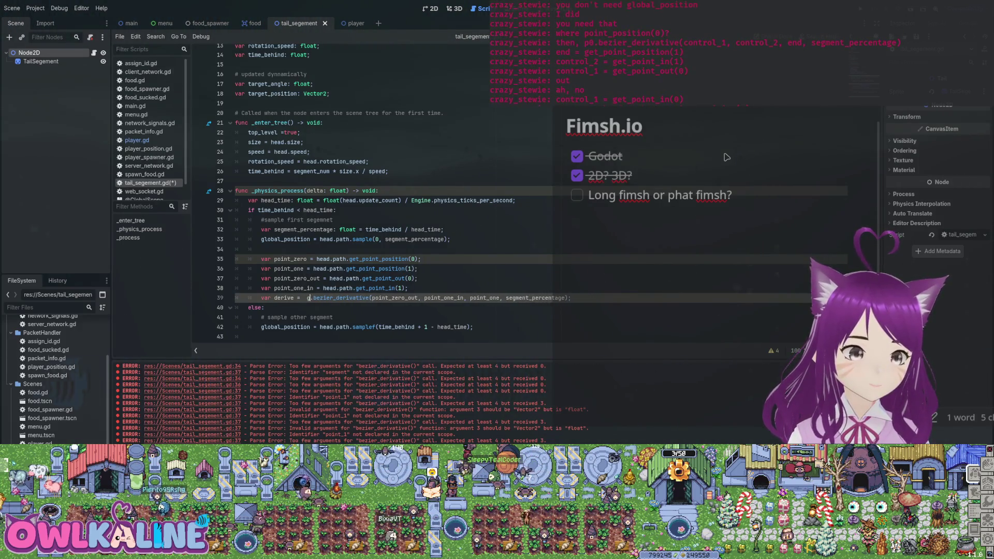
text(_zero)
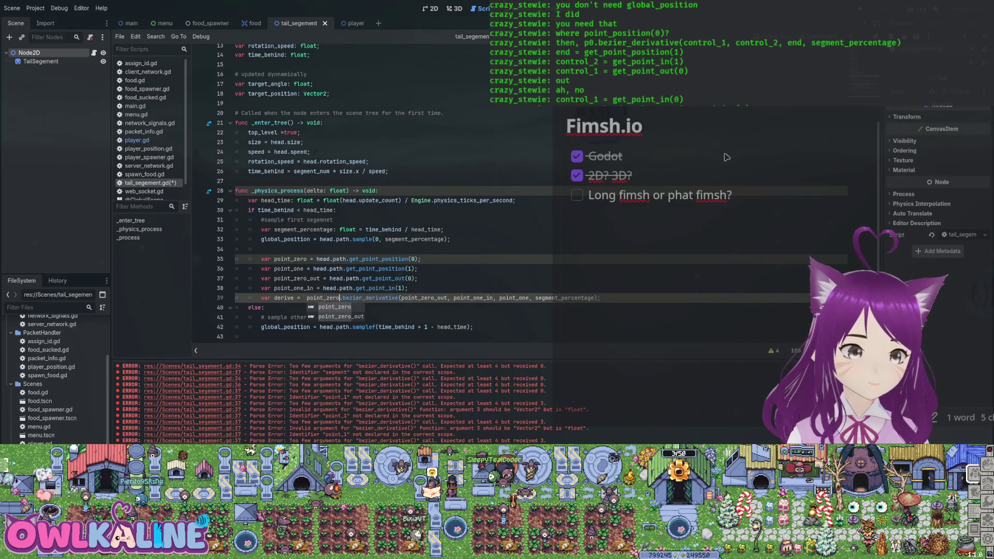
key(ctrl+Left)
key(BackSpace)
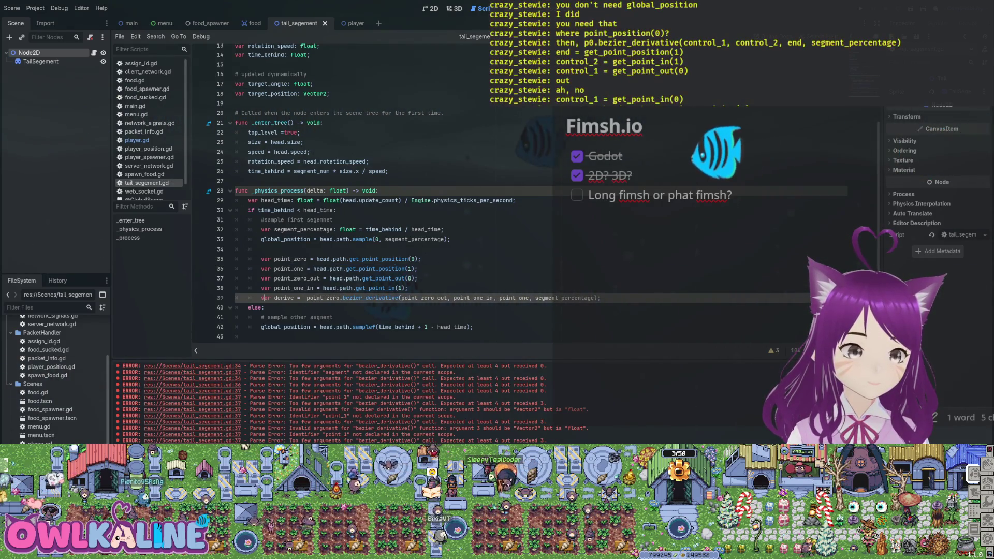
Add rotation = derive.angle() below the derive line and save
key(End)
key(Return)
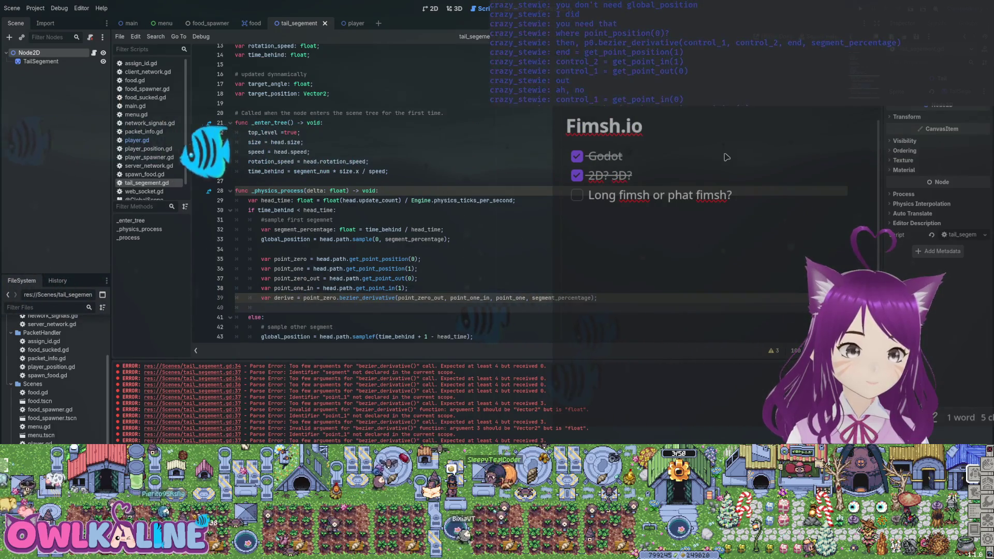
text(der)
key(Return)
text(derive.ang)
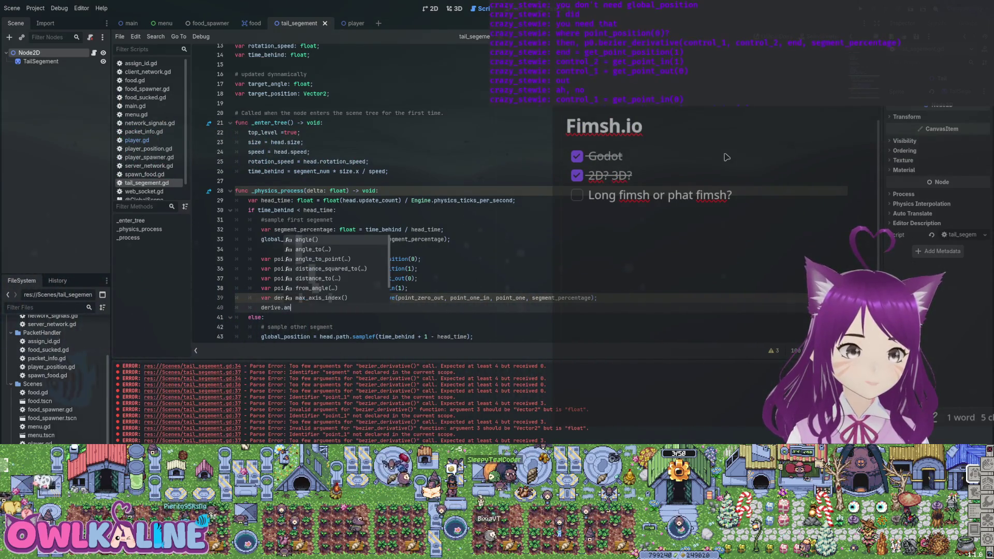
key(Return)
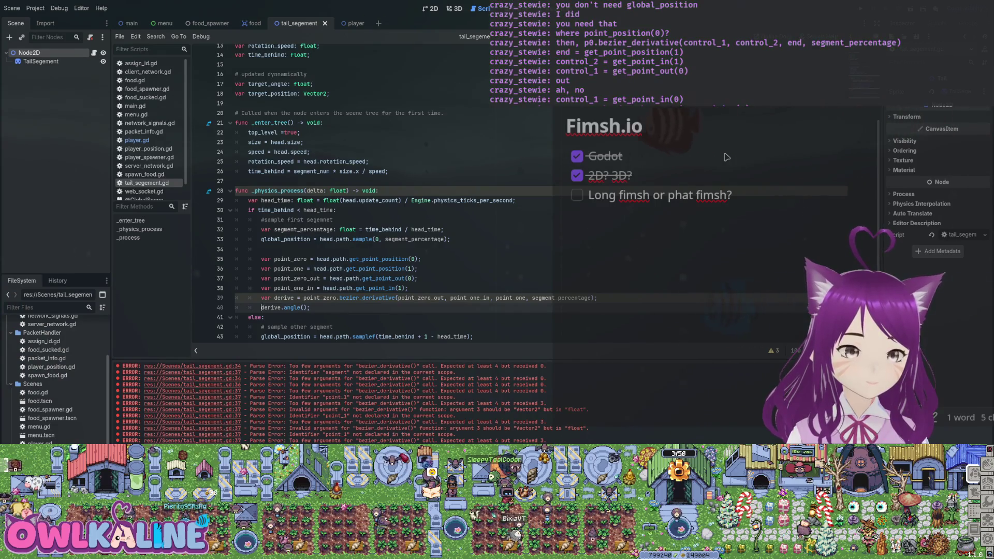
text(rotation =)
key(End)
key(ctrl+s)
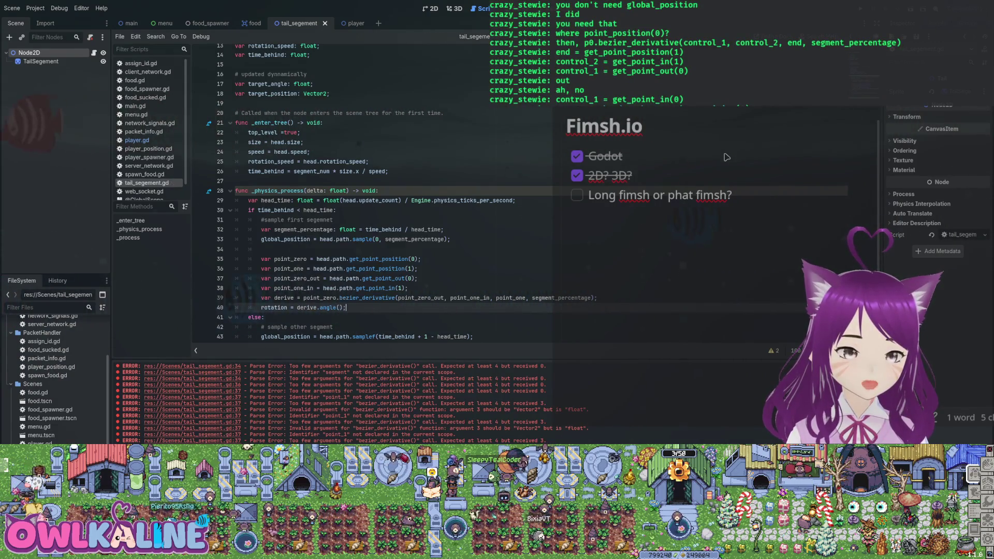
scroll(726, 157, down, 2)
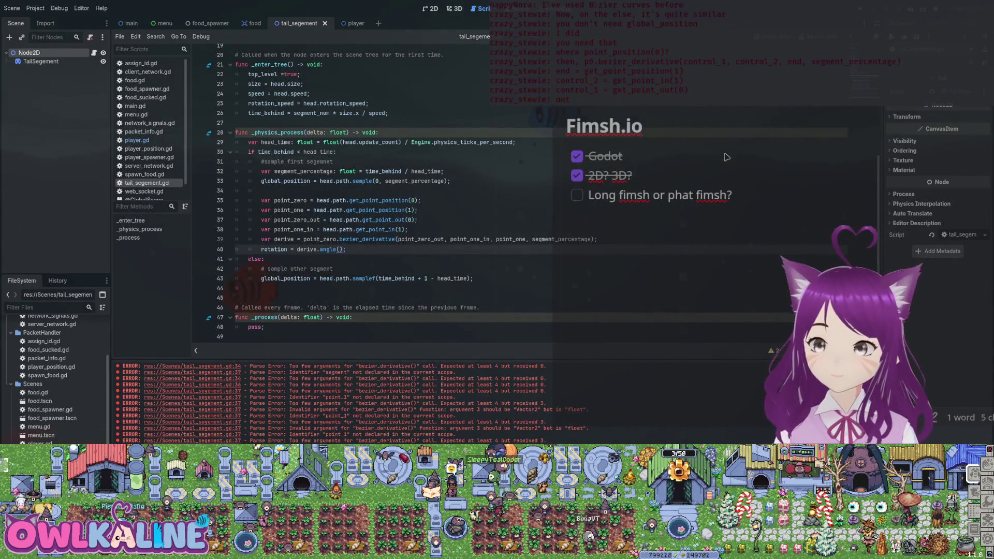
key(Down)
key(Down)
key(Down)
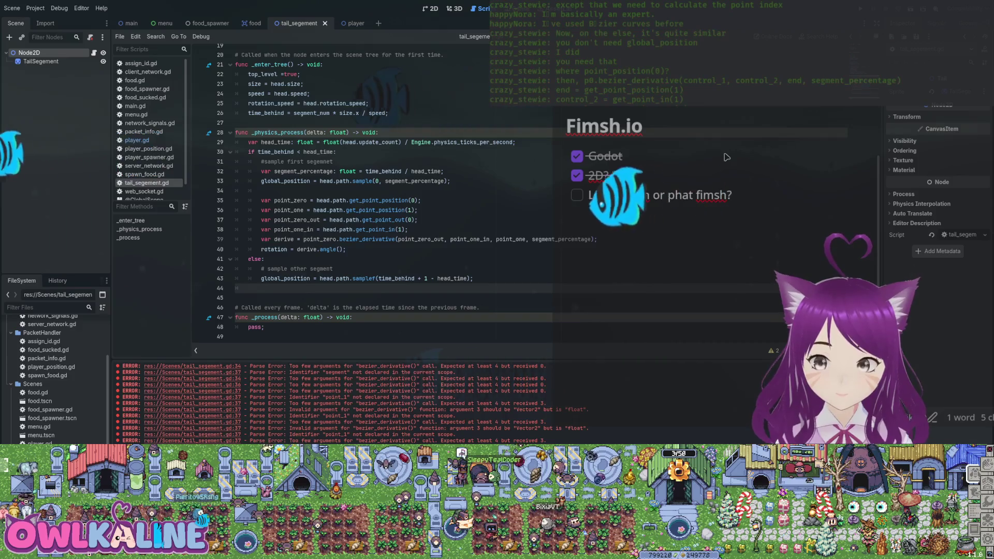
drag(379, 278, 465, 279)
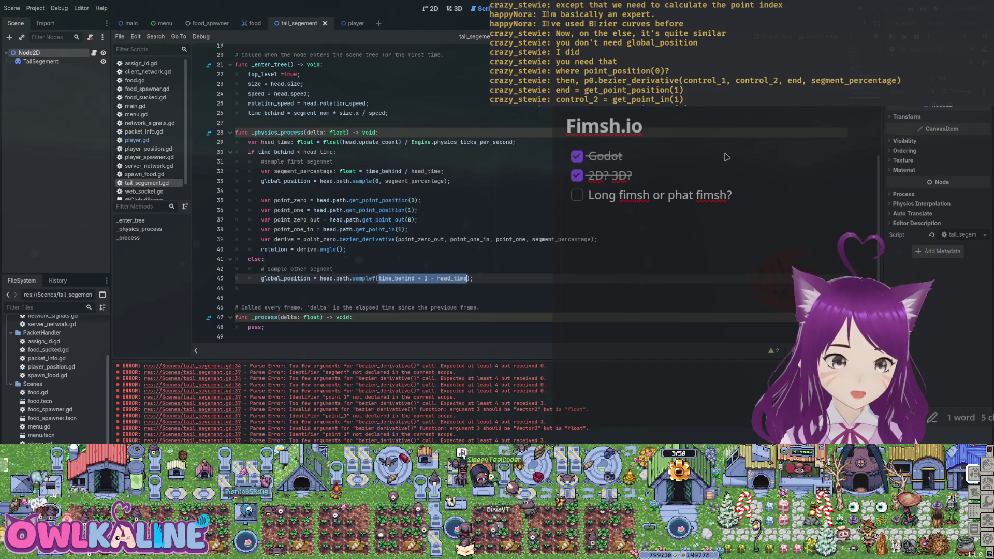
Add var time = time_behind + 1 - head_time above the sampling line
key(ctrl+c)
key(ctrl+shift+Return)
key(ctrl+v)
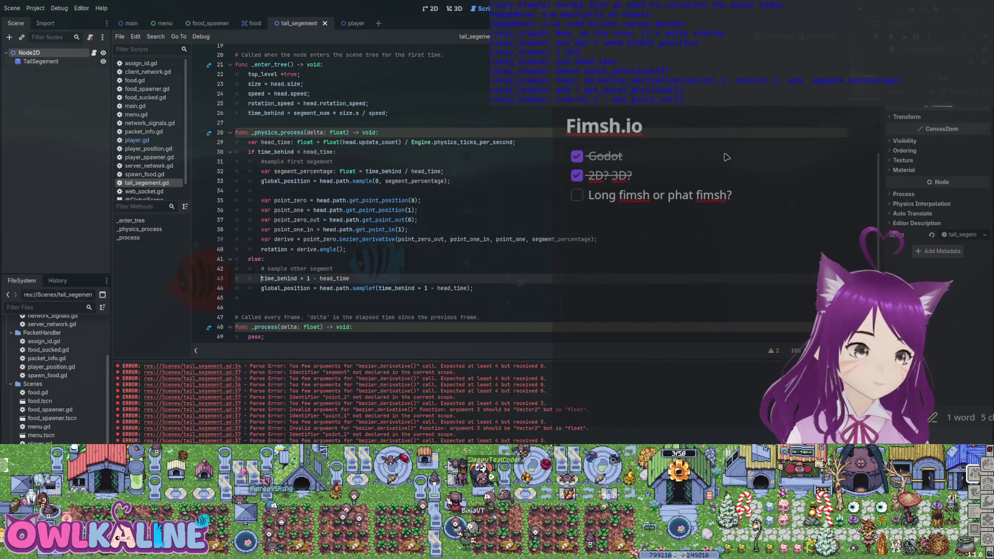
text(var segemn)
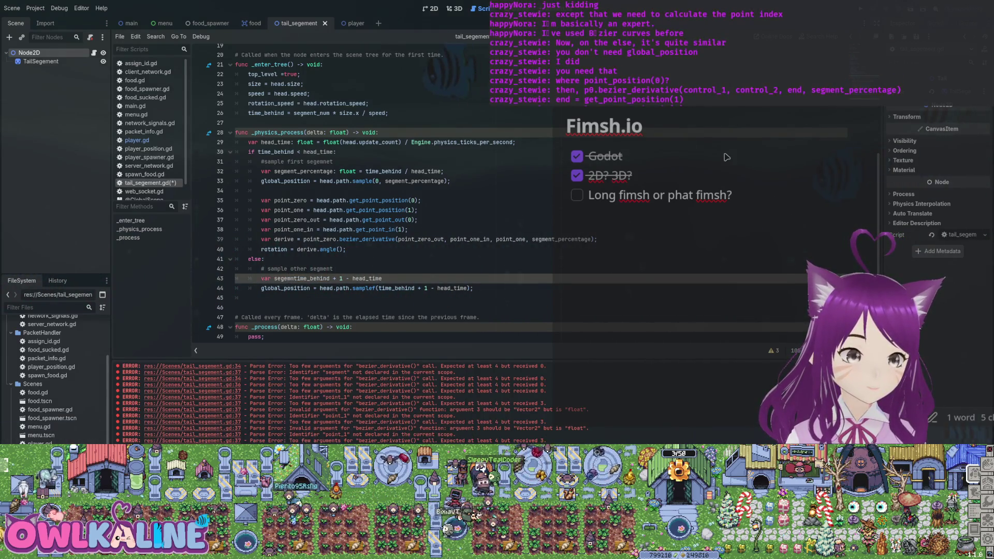
text( ()
key(End)
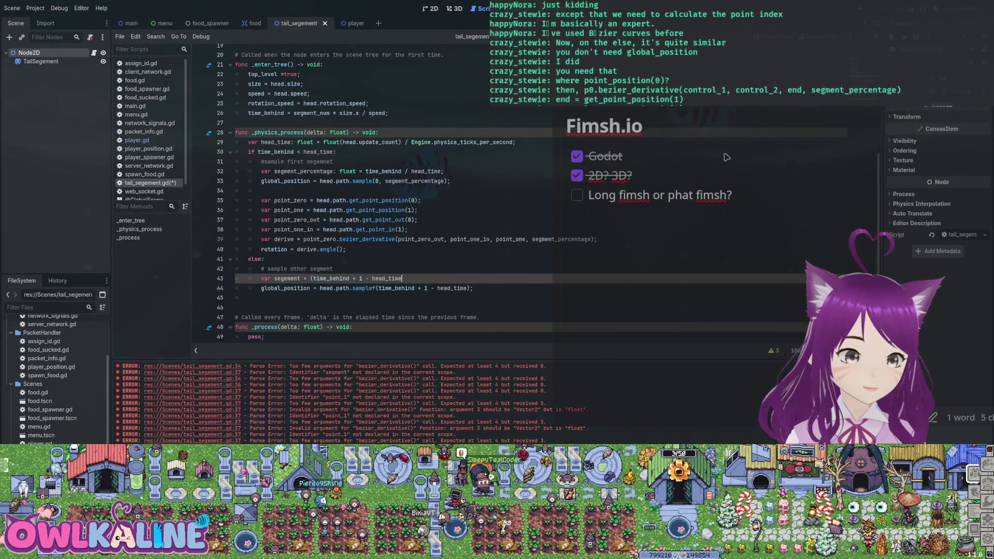
text(head_time)
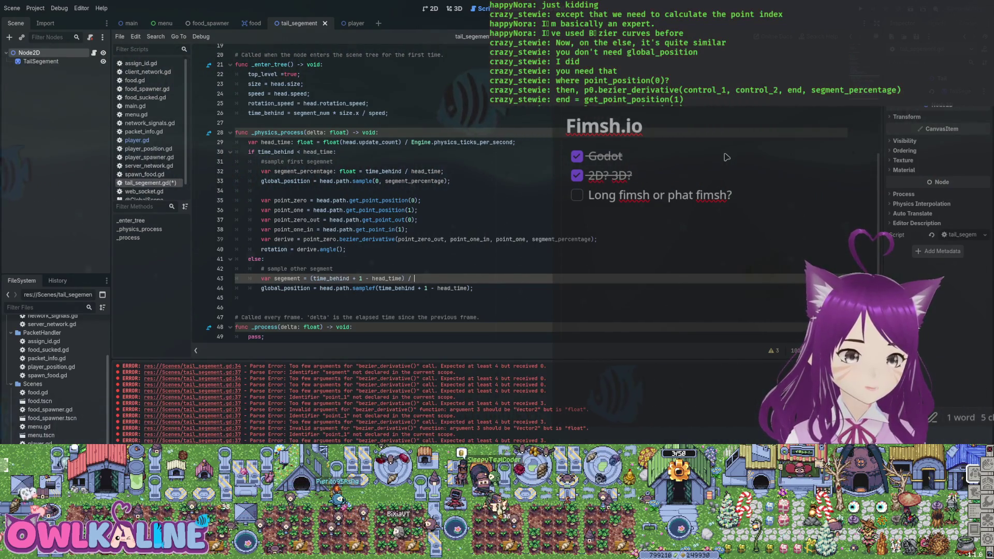
key(BackSpace)
key(BackSpace)
key(BackSpace)
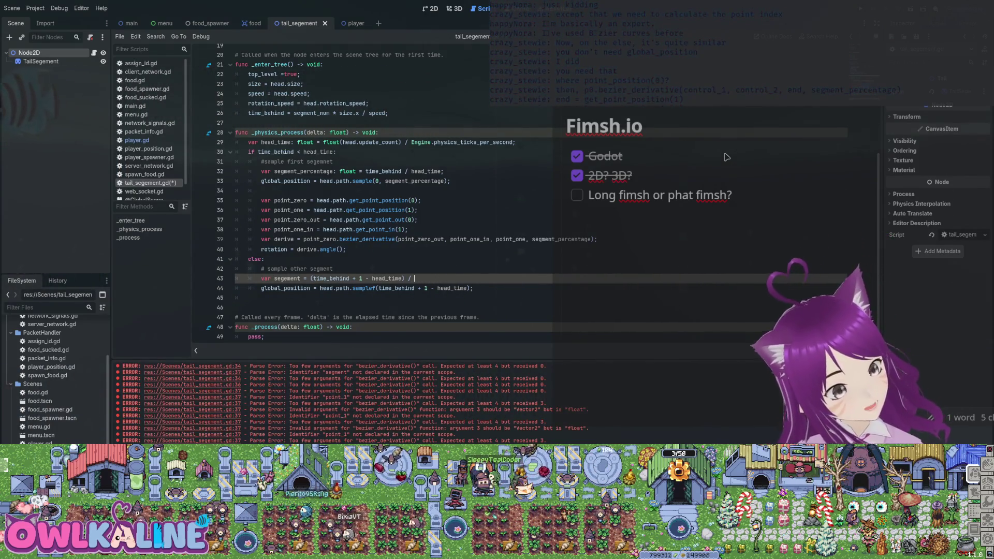
key(BackSpace)
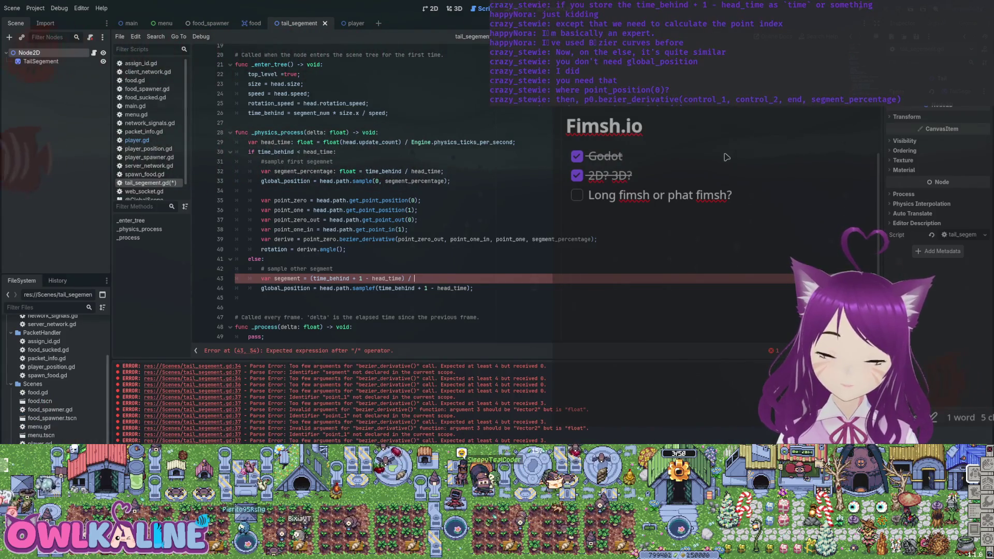
key(Home)
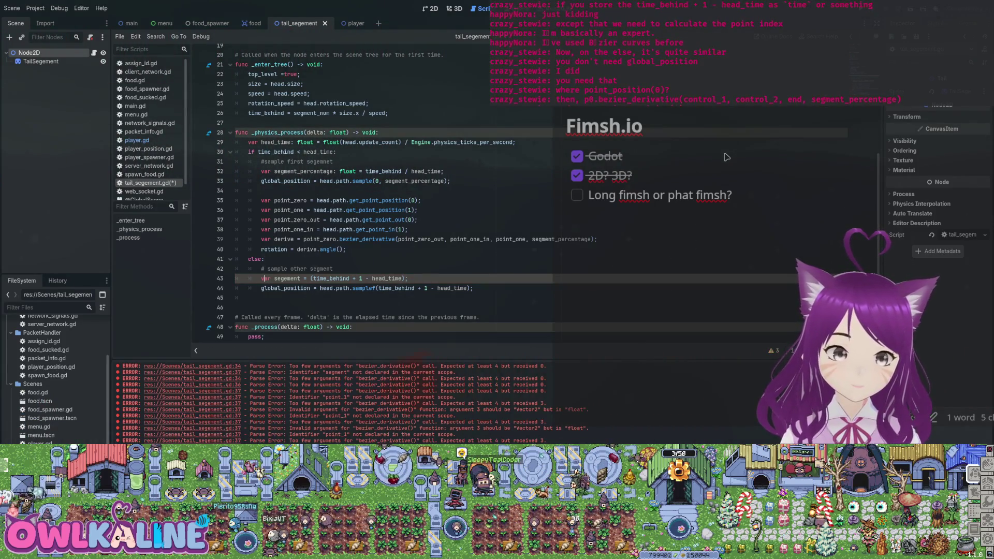
key(Delete)
key(Delete)
key(Delete)
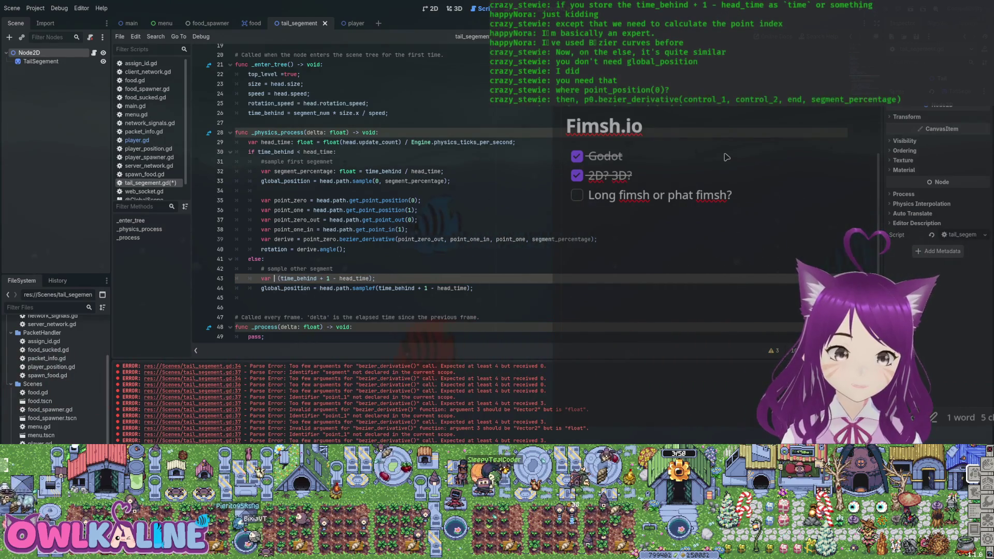
text(time =)
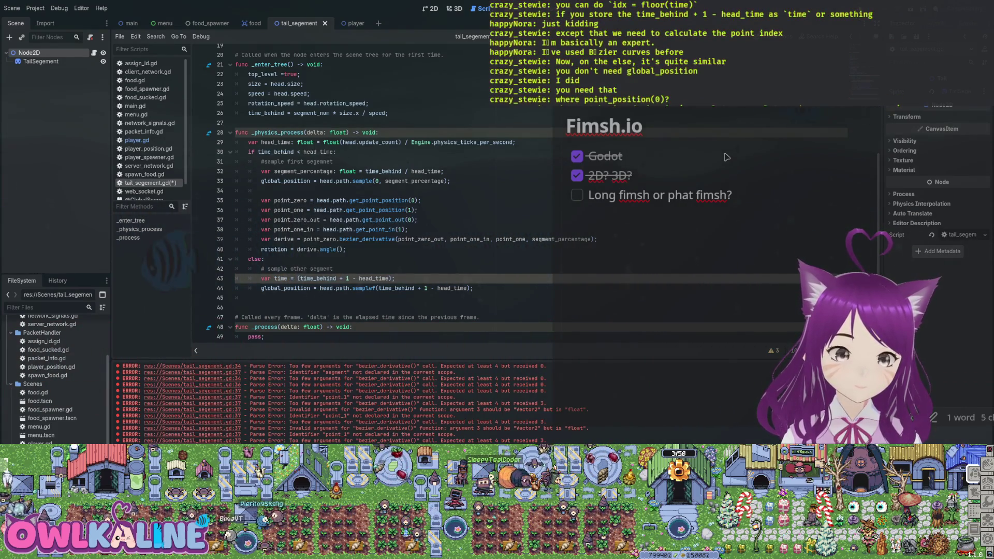
Pass time to head.path.samplef, remove the stray parentheses, and save
key(Down)
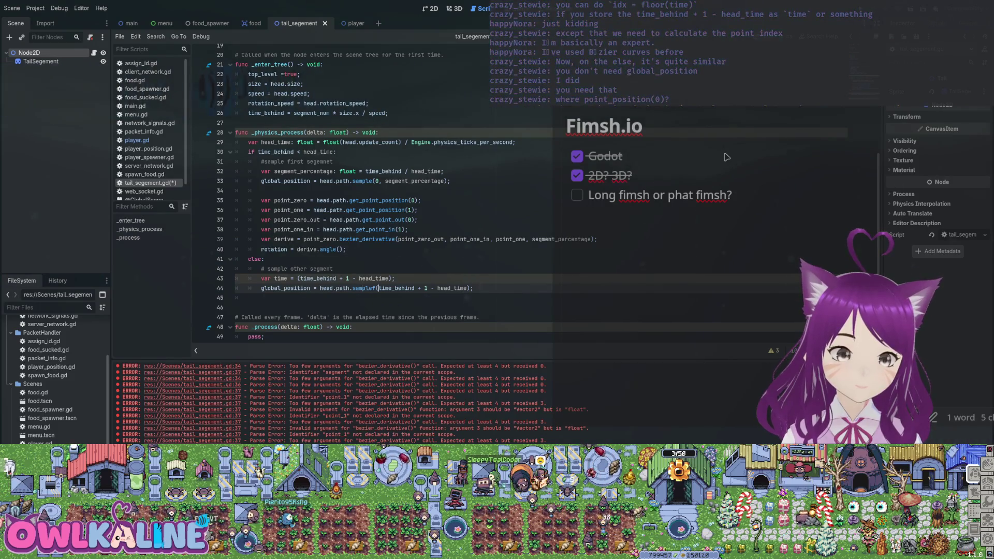
key(End)
key(Left)
key(Left)
key(shift+ctrl+Left)
key(shift+ctrl+Left)
key(shift+ctrl+Left)
key(BackSpace)
text(time)
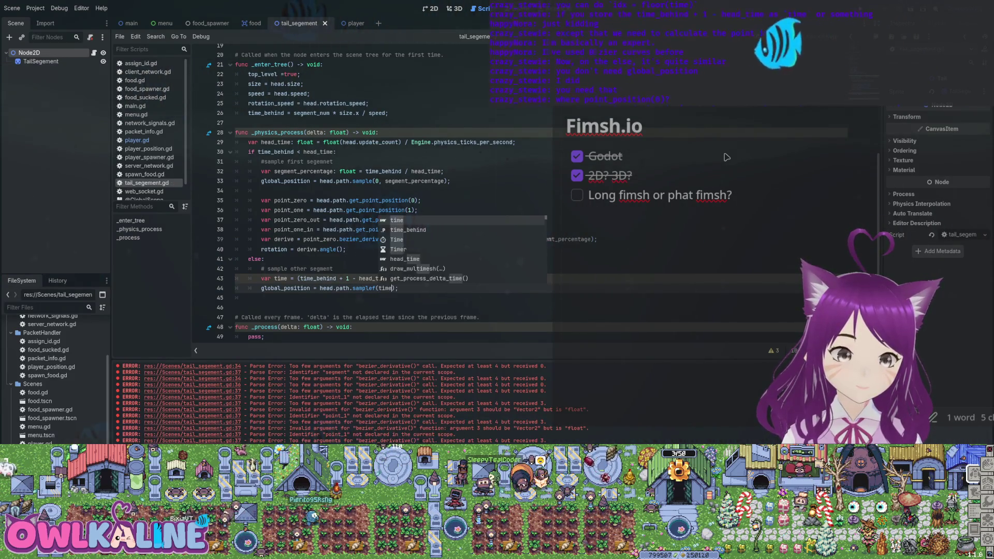
key(Escape)
key(Up)
key(BackSpace)
key(Home)
key(ctrl+s)
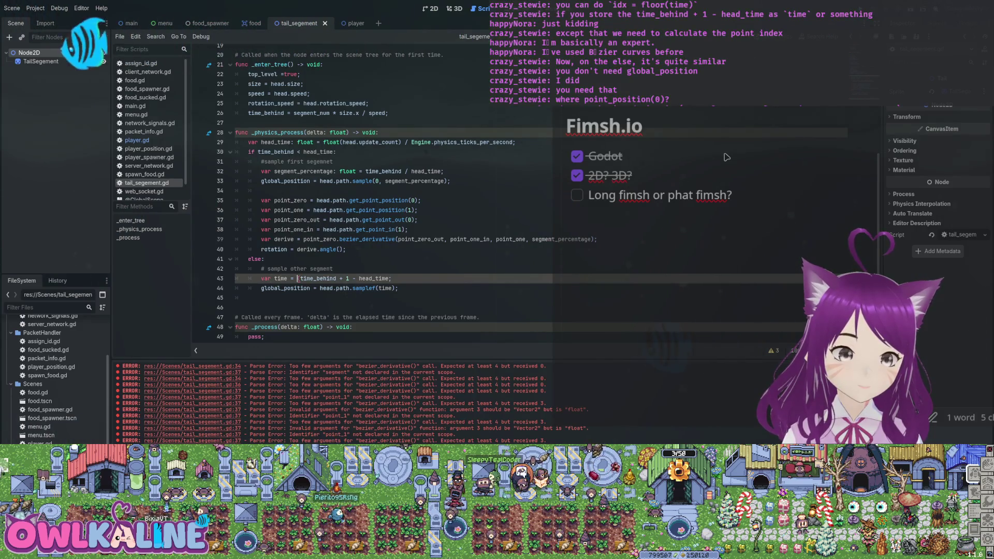
key(ctrl+Right)
key(ctrl+Right)
key(ctrl+Right)
key(Delete)
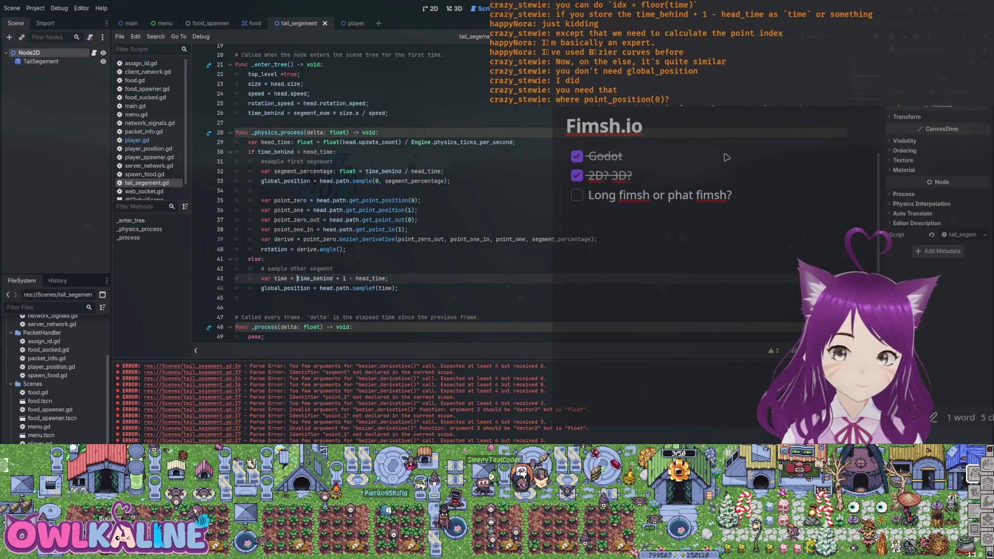
key(End)
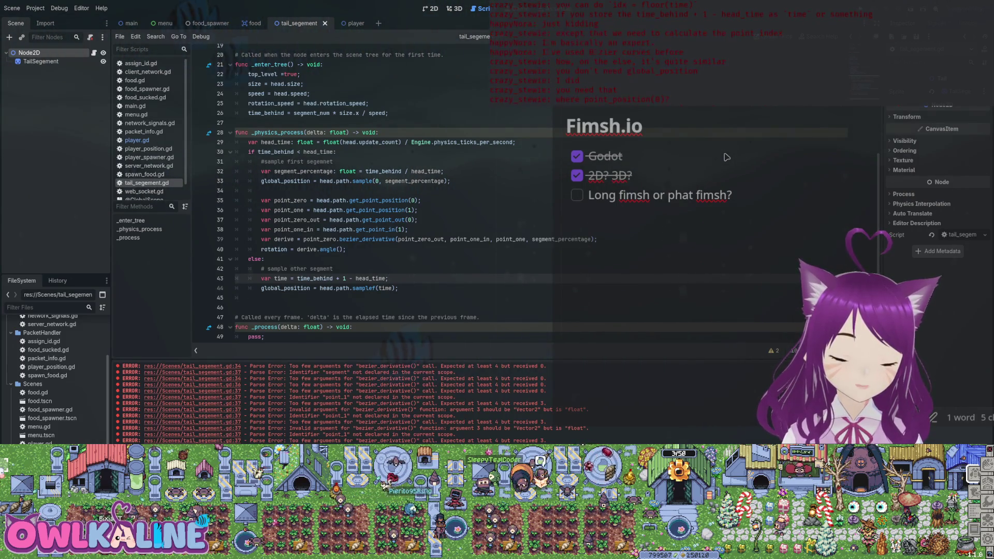
key(Return)
Add Vector2 type hints to the point_zero, point_one, point_one_in and derive declarations
text(v)
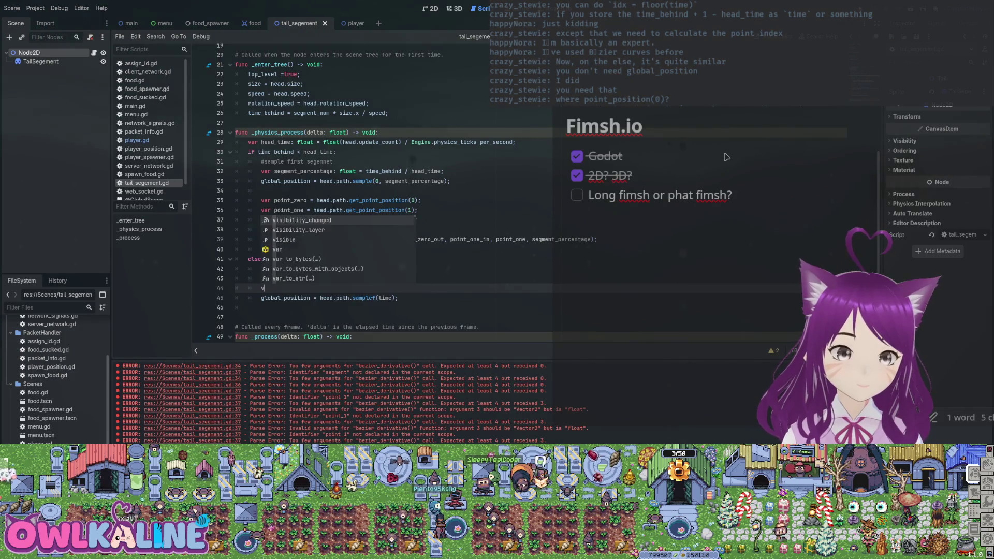
click(271, 279)
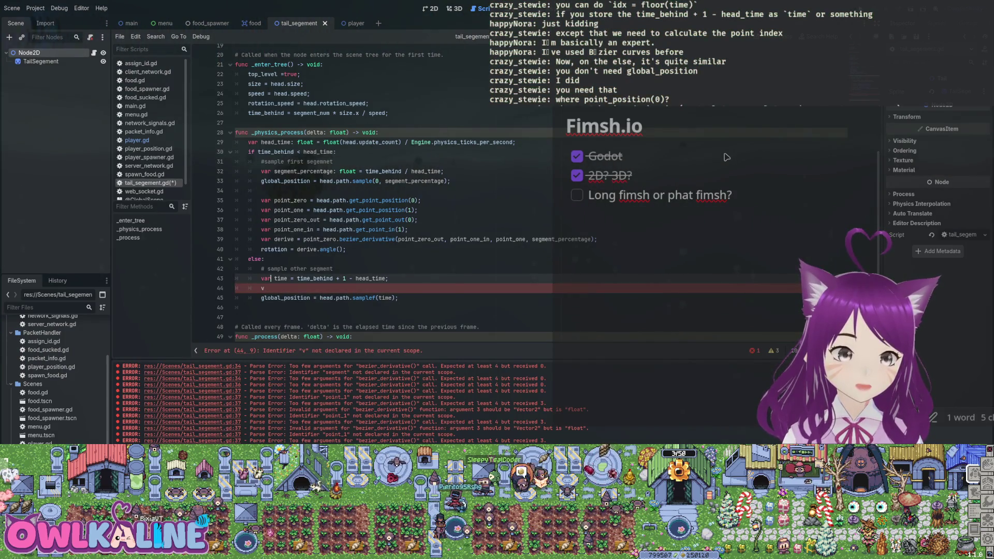
click(291, 279)
text(: float)
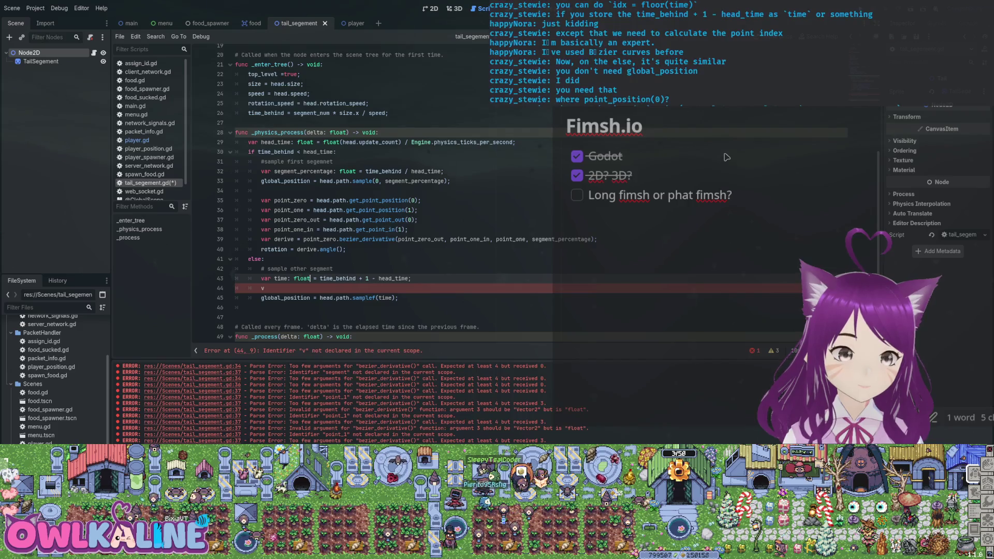
key(Up)
key(Up)
key(Up)
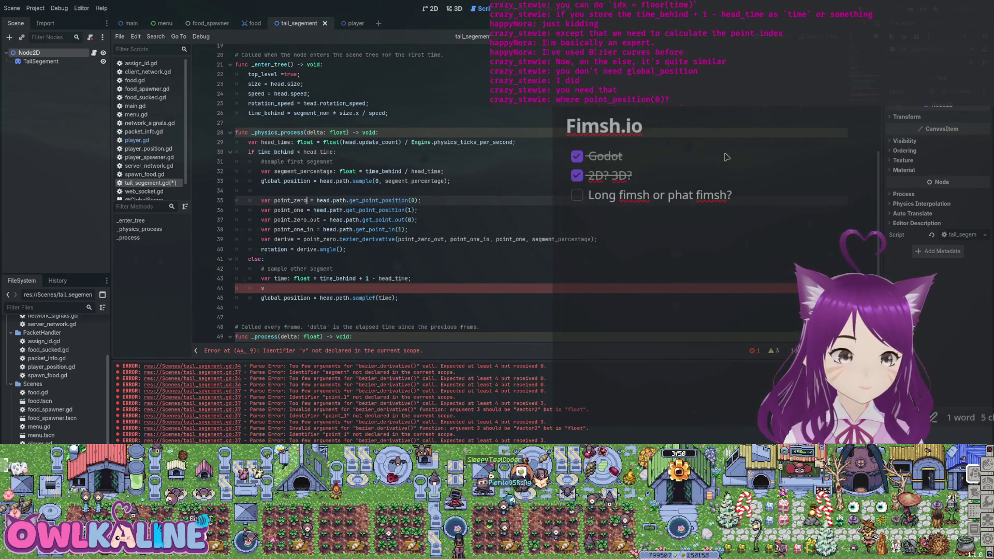
text(: Vector2)
key(Down)
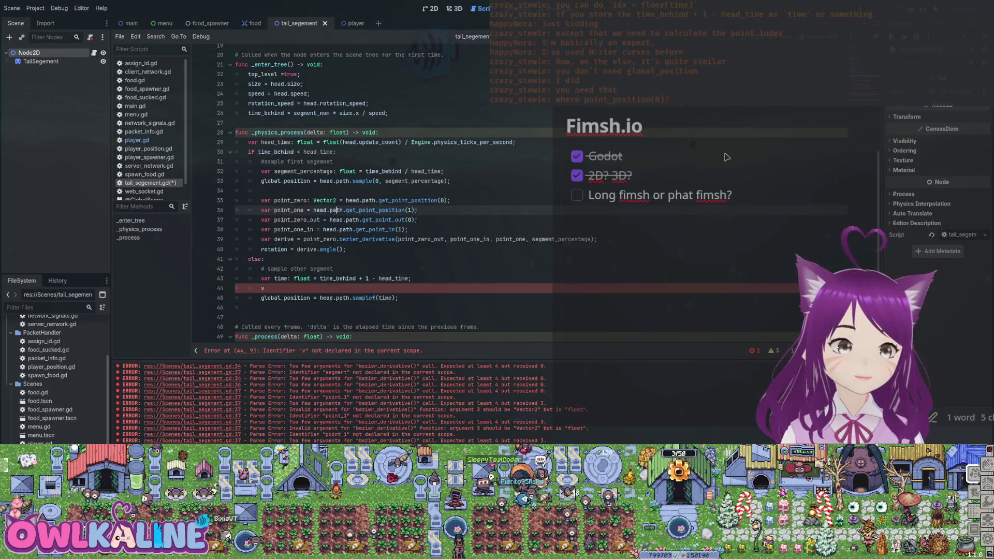
text(: V)
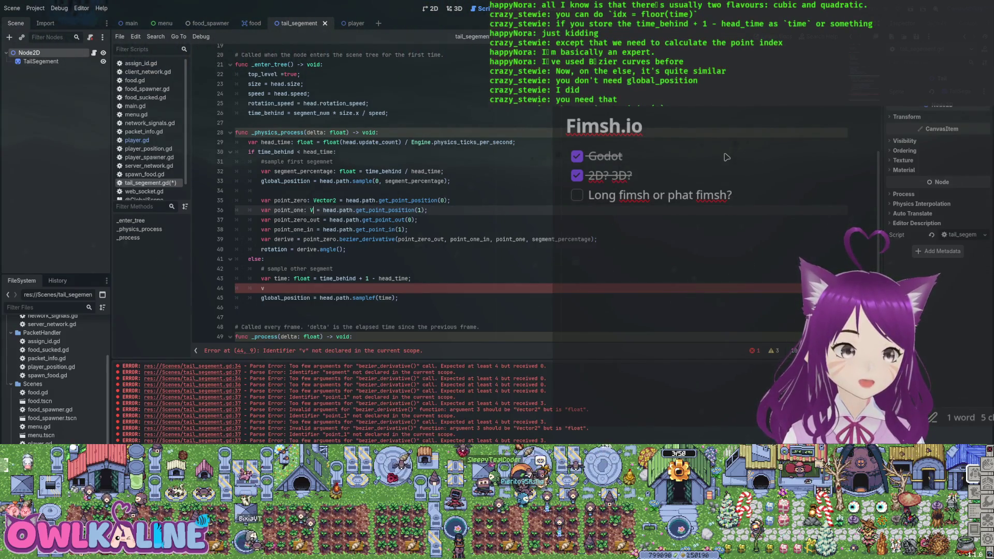
text(2)
key(Down)
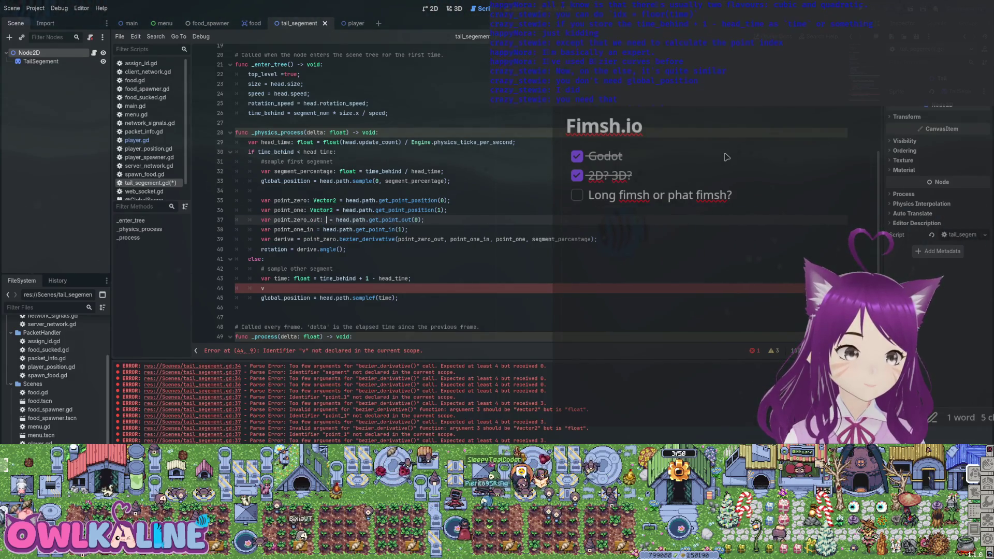
text(: Vector2)
key(Down)
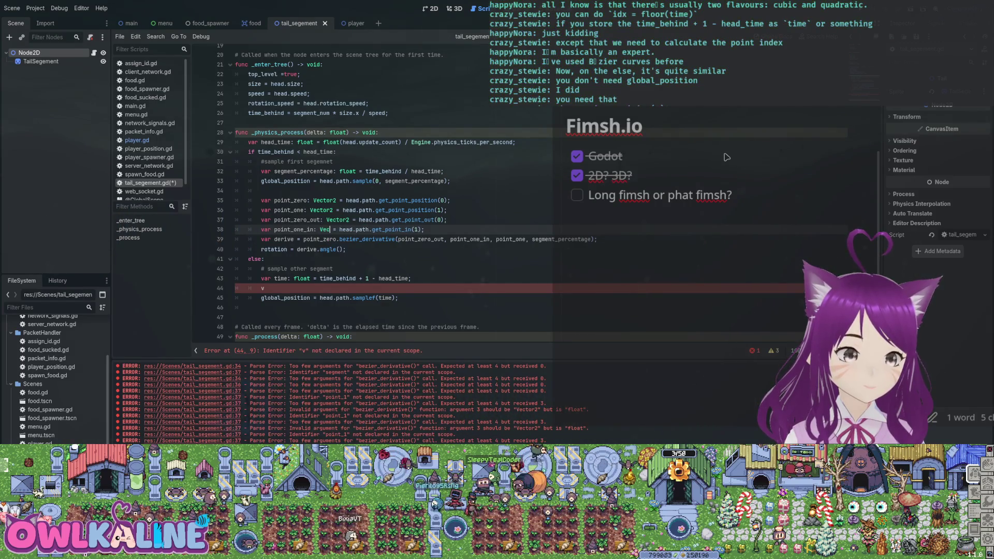
text(Vector2)
key(Escape)
key(Down)
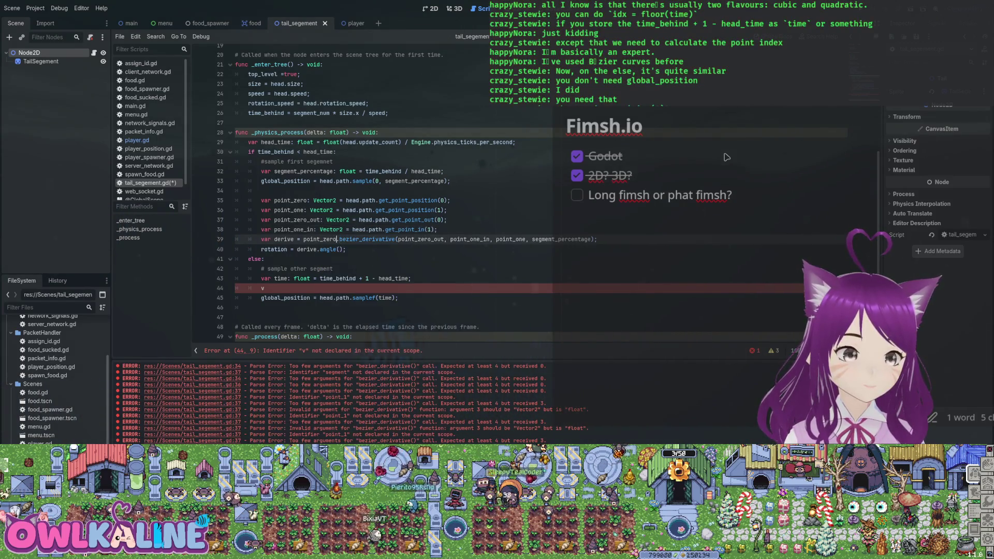
text(: Vector)
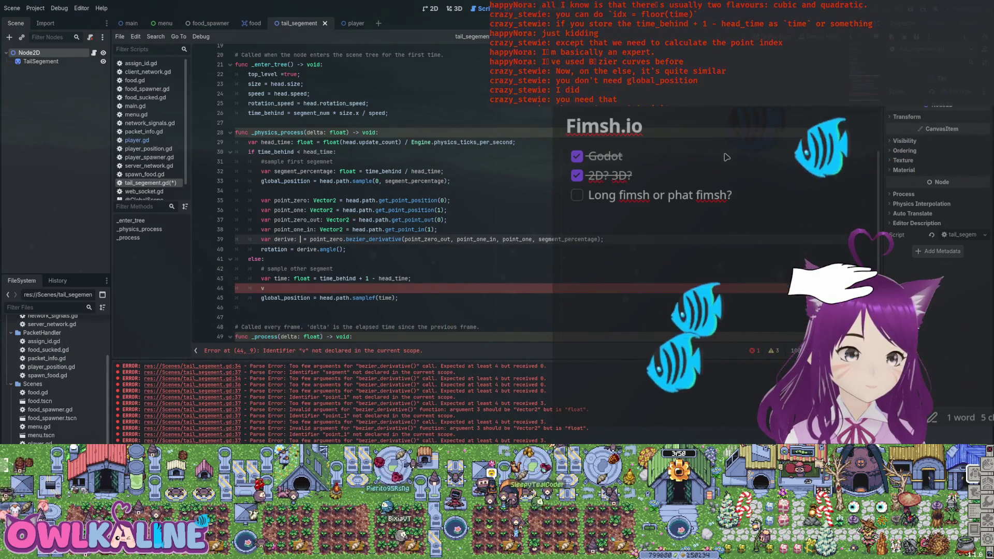
text(2)
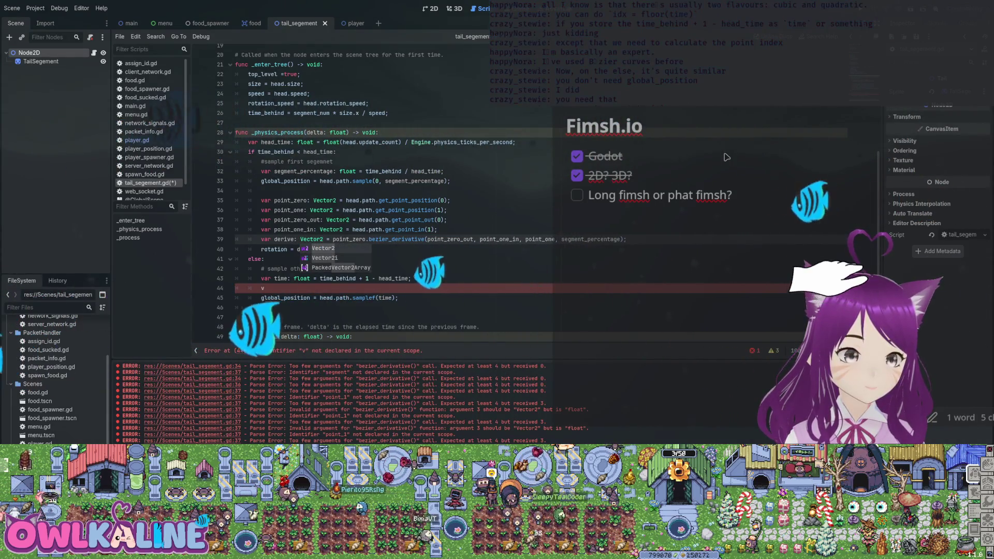
Add 'var segement: int = floor(time);' in the else branch, save, and select the Bezier angle code
key(Down)
key(Down)
key(Down)
text(ar seg)
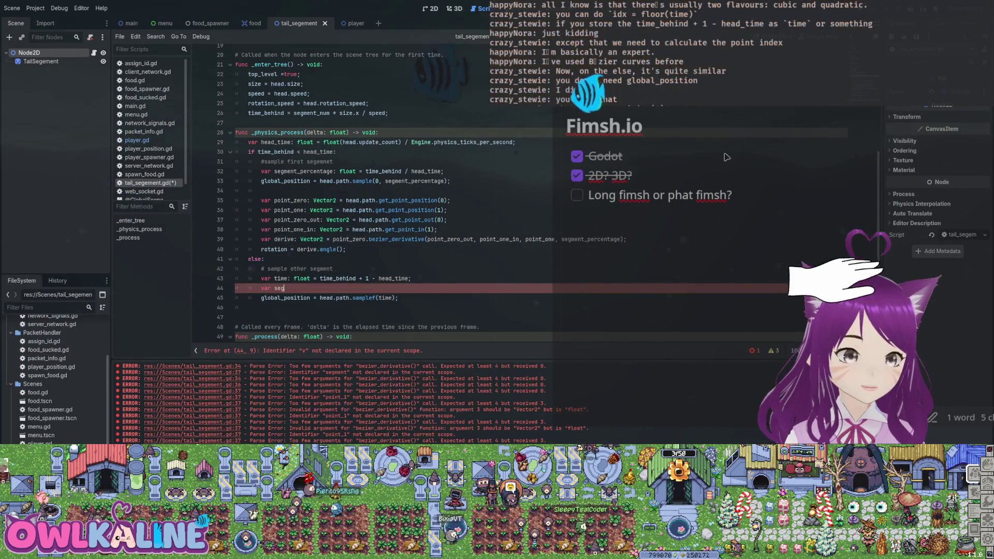
text(ement)
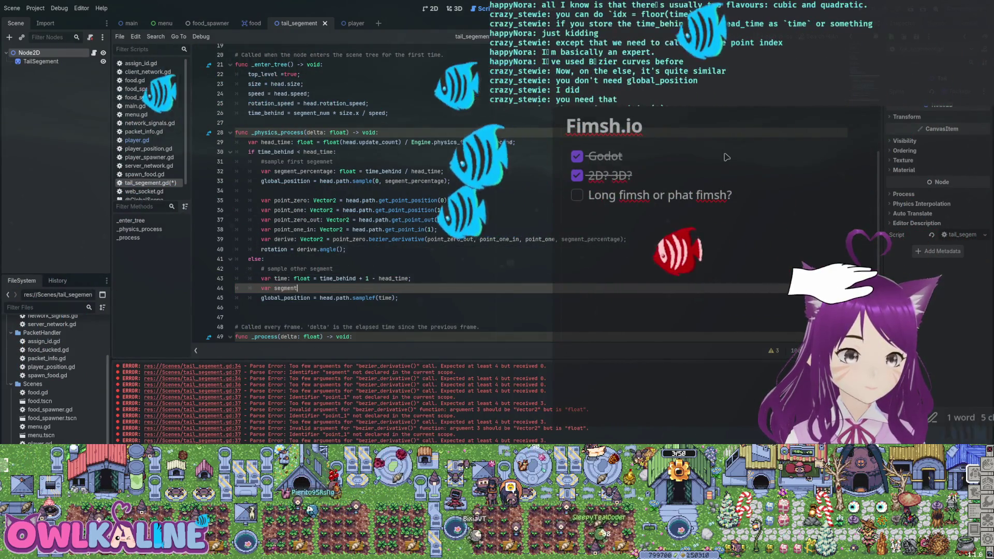
text(: int = fl)
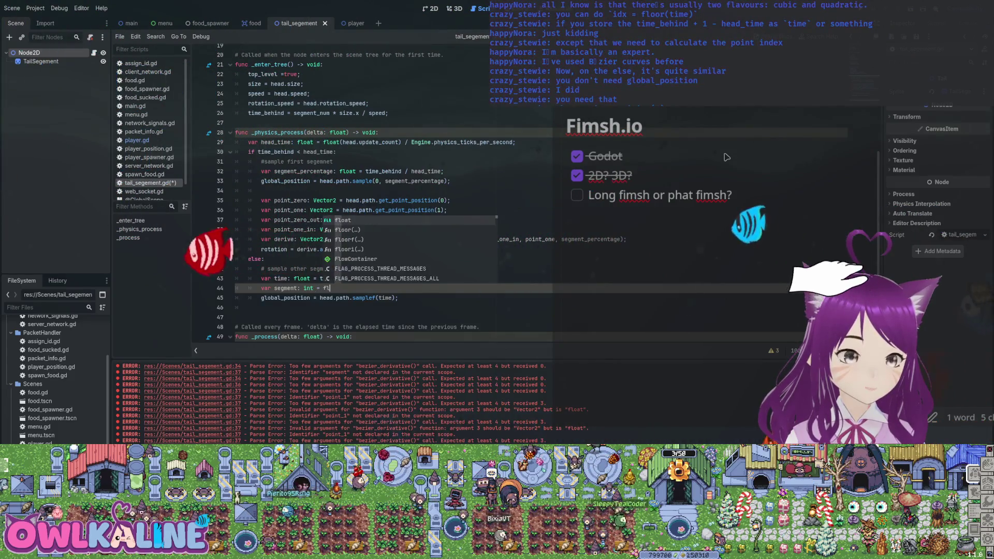
text(oor(time);)
key(ctrl+s)
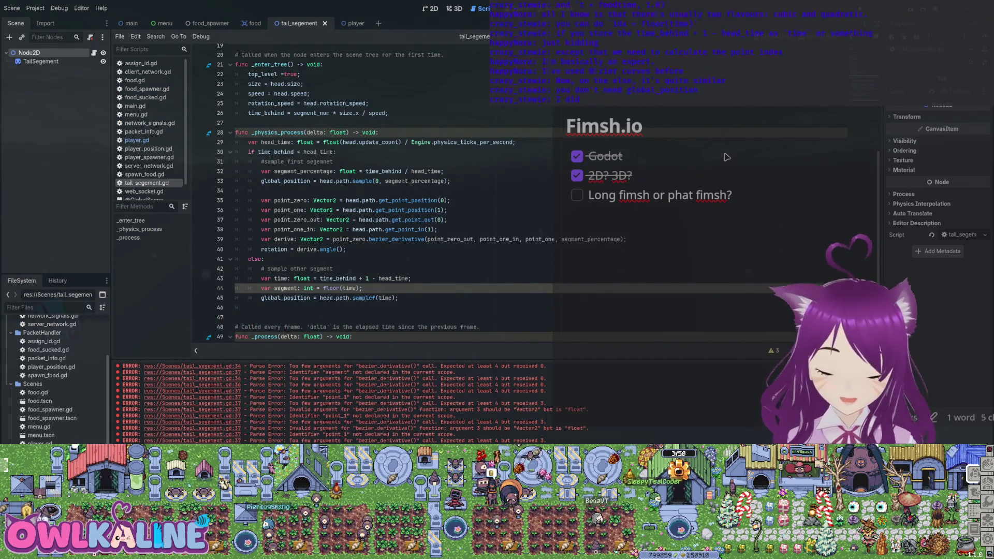
mouse_move(261, 201)
mouse_down()
mouse_move(502, 240)
mouse_move(346, 249)
mouse_up()
key(ctrl+c)
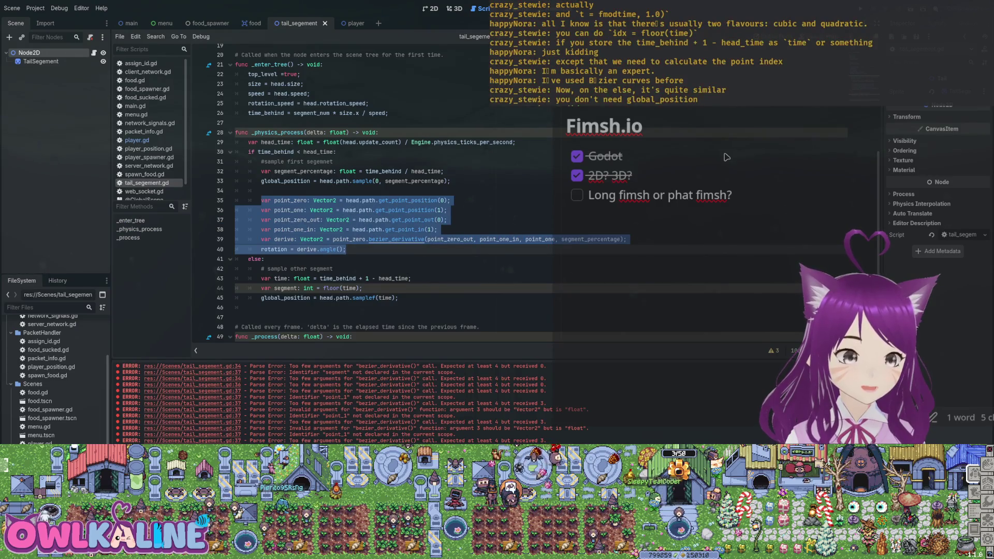
Create a new get_angle function with an idx: int parameter containing the pasted Bezier angle code
click(255, 113)
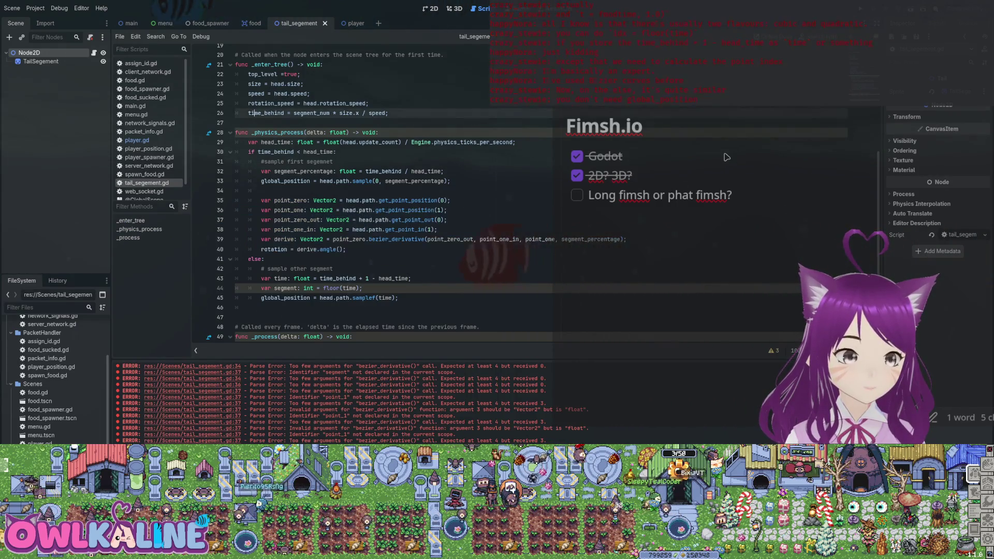
key(Down)
key(Return)
key(Return)
key(Up)
text(func )
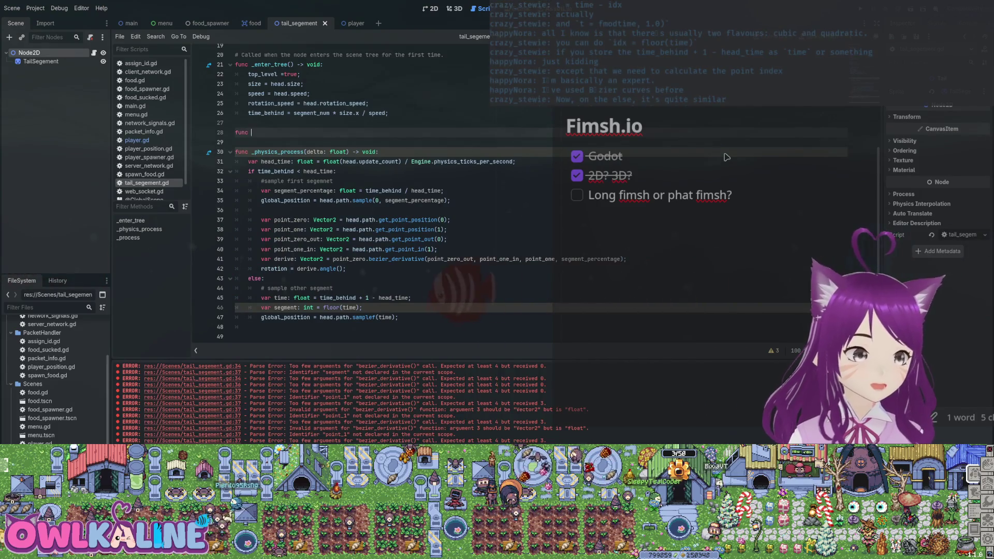
text(get_angle()
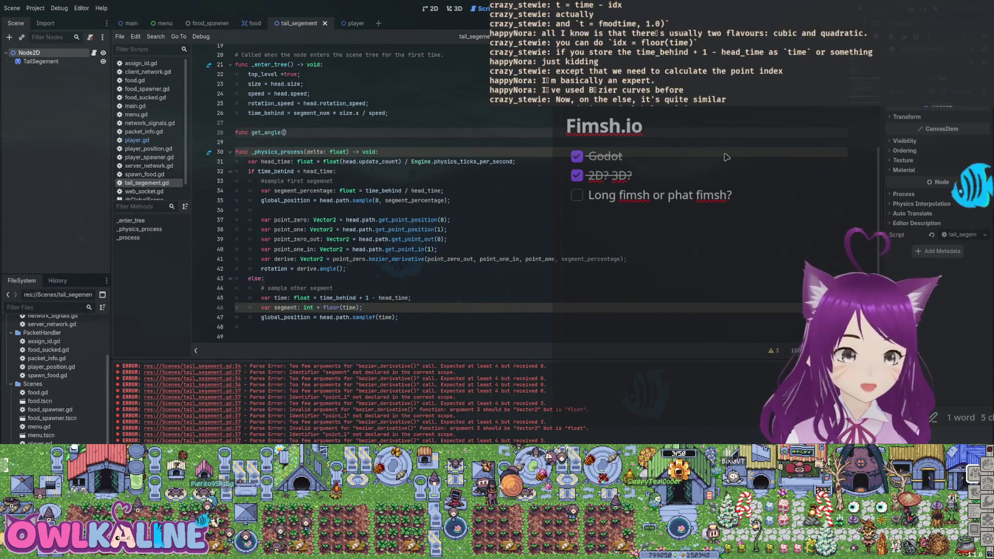
key(End)
text(:)
key(Return)
key(ctrl+v)
key(Up)
key(Up)
key(Up)
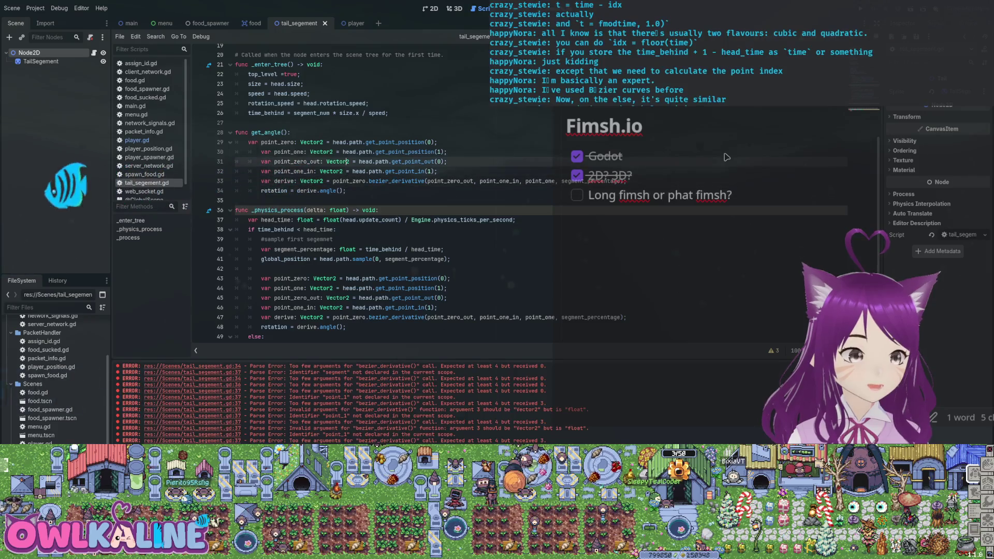
key(Up)
key(Up)
key(Up)
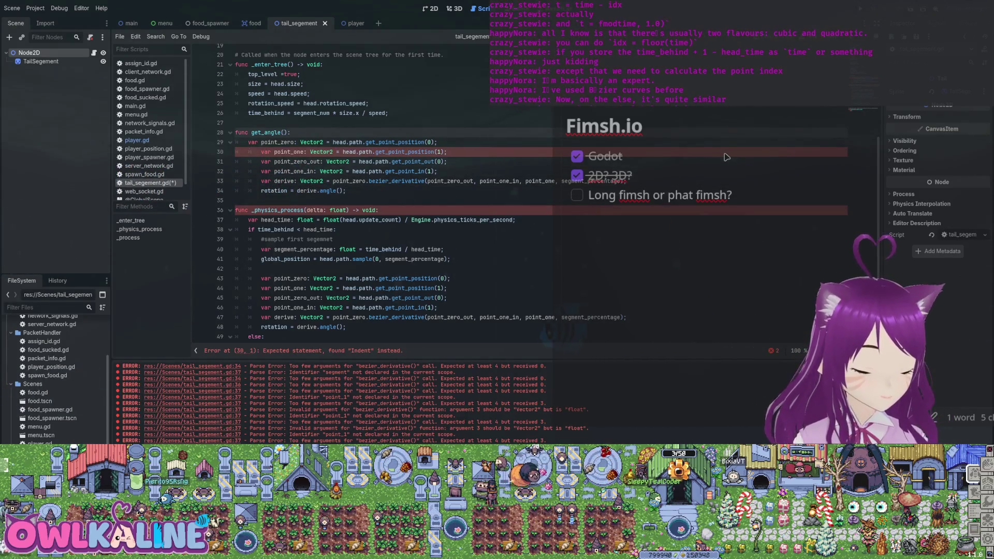
key(BackSpace)
key(BackSpace)
key(BackSpace)
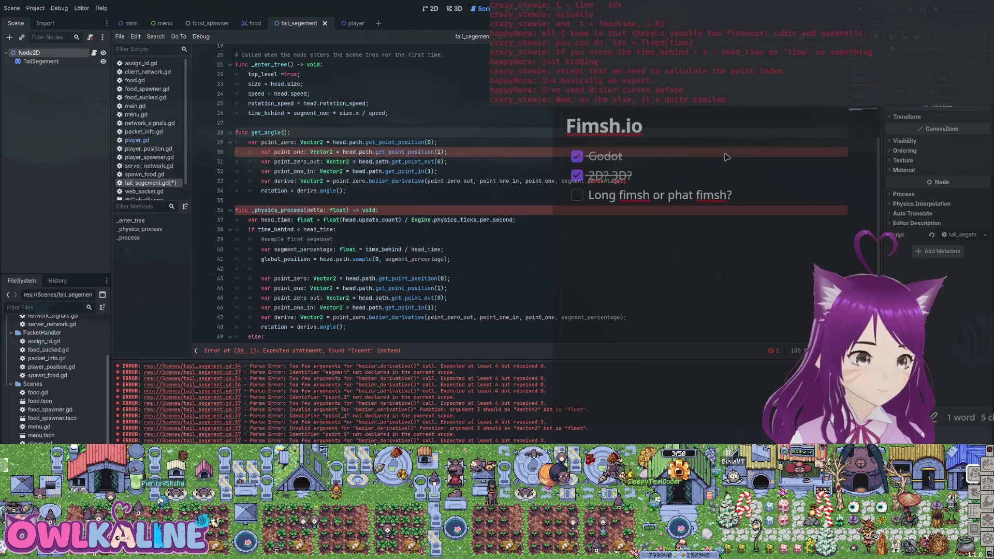
text(idx: int)
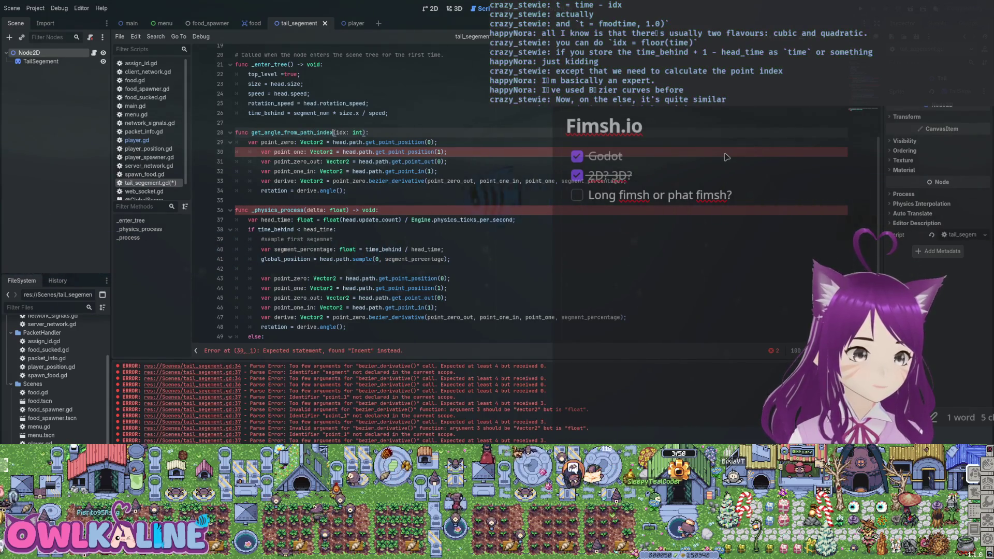
key(ctrl+s)
Replace the hard-coded point indices with idx and idx+1, then save
click(429, 142)
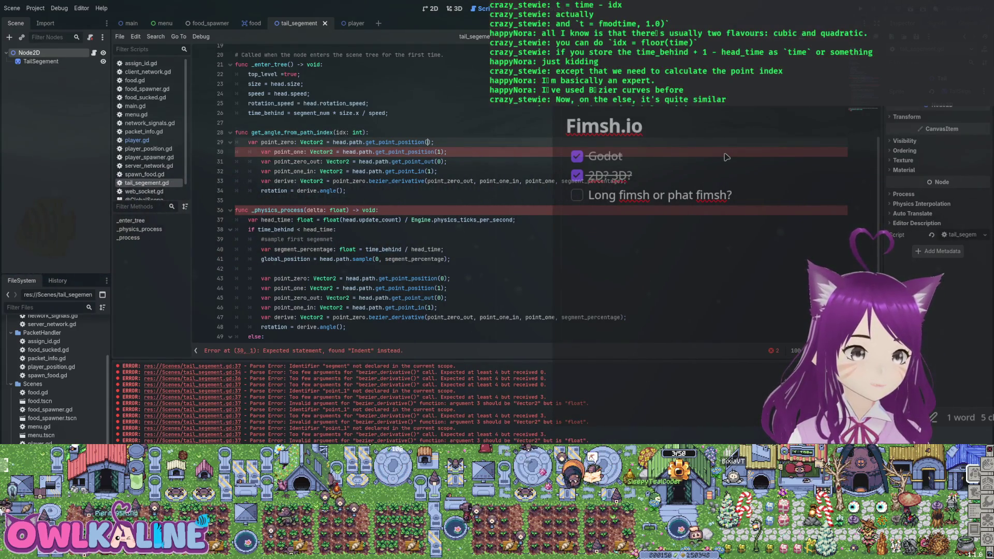
text(idx)
key(Down)
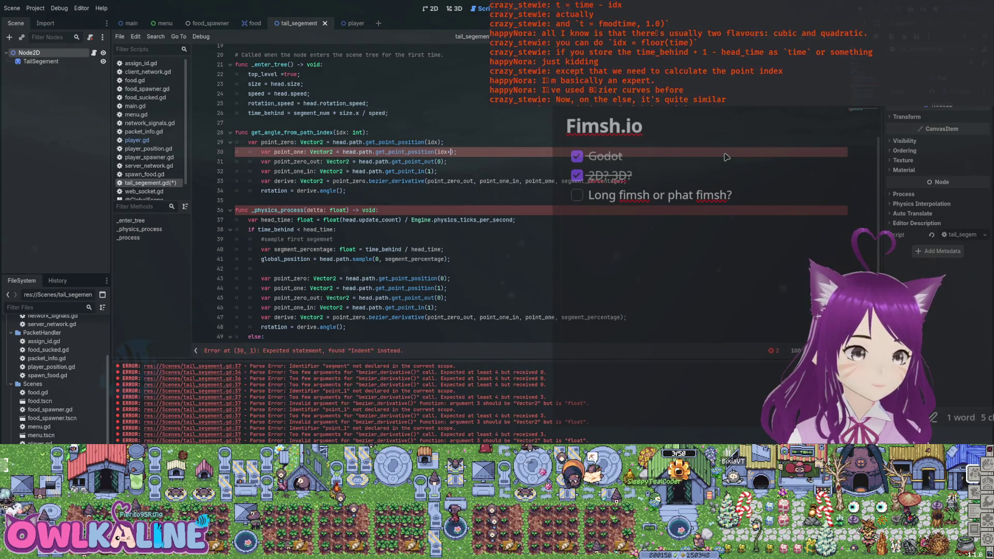
text(idx+)
key(Down)
text(idx)
key(Down)
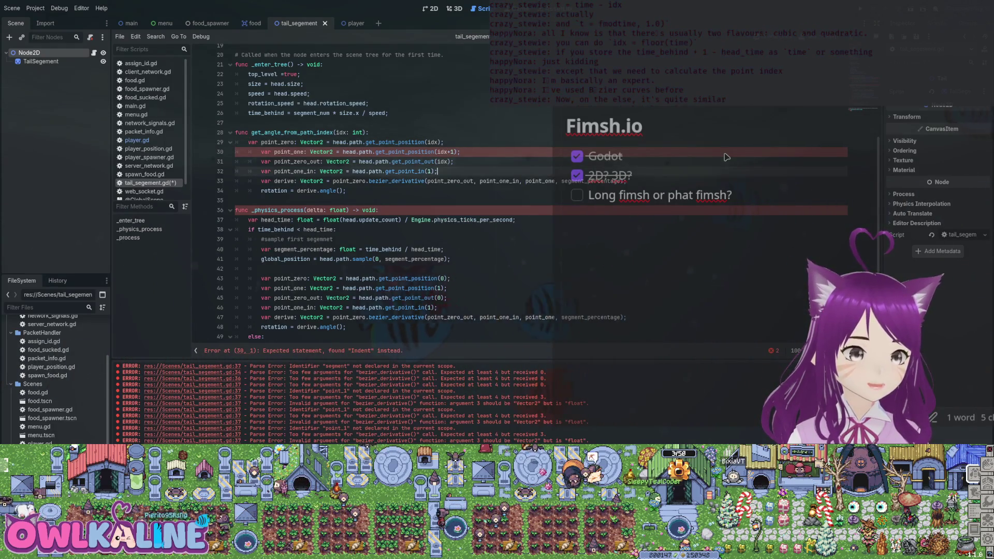
text(idx+)
key(ctrl+s)
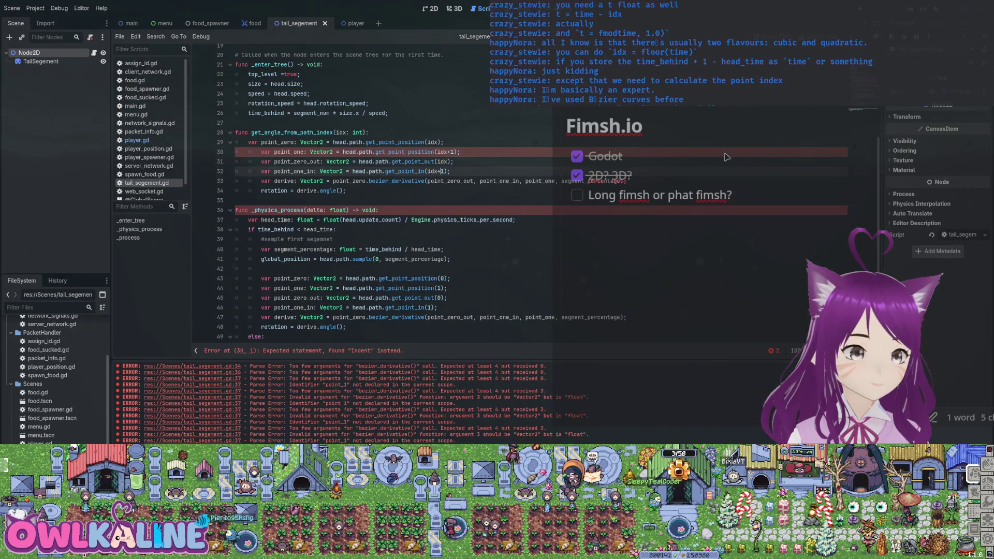
Add a percentage: float parameter, fix the body indentation, and pass percentage to the derivative
key(Up)
key(Up)
key(Up)
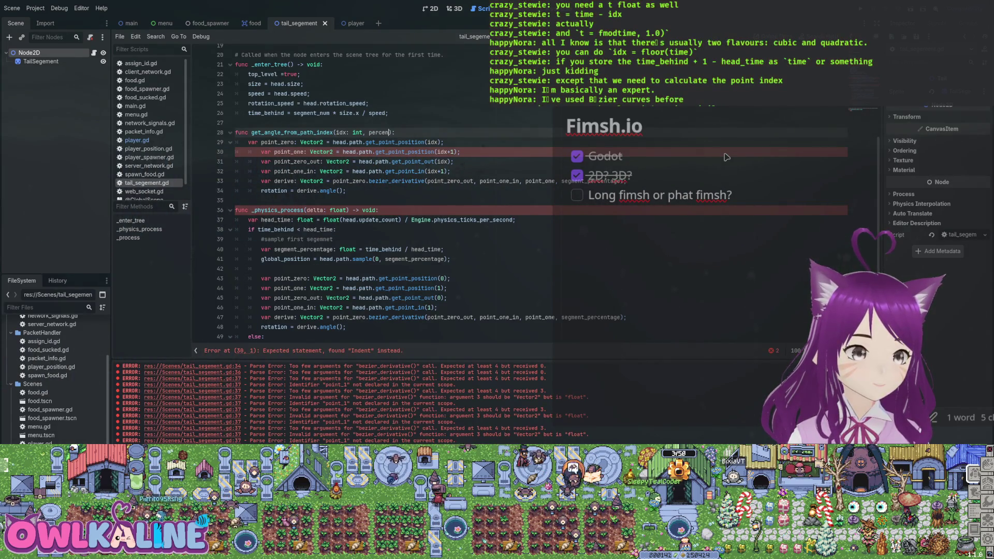
text(tage: float)
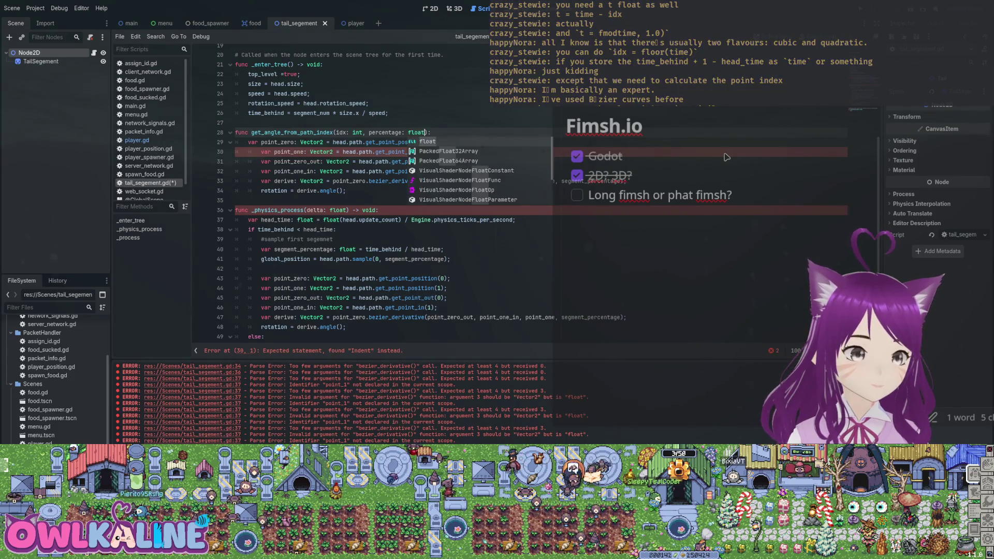
key(Down)
key(Home)
key(Tab)
key(ctrl+s)
key(Down)
key(Tab)
key(Down)
key(Tab)
key(Down)
key(Tab)
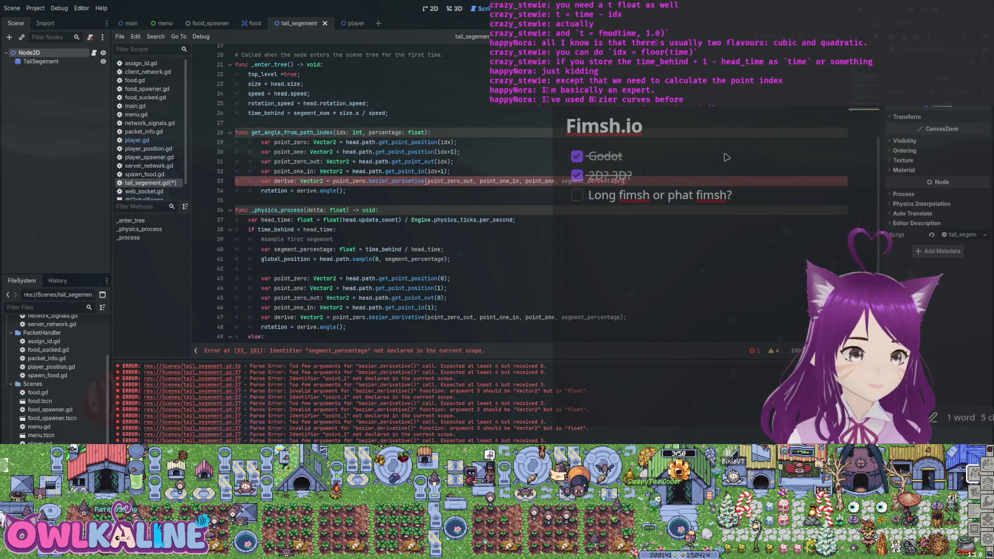
key(BackSpace)
key(BackSpace)
key(BackSpace)
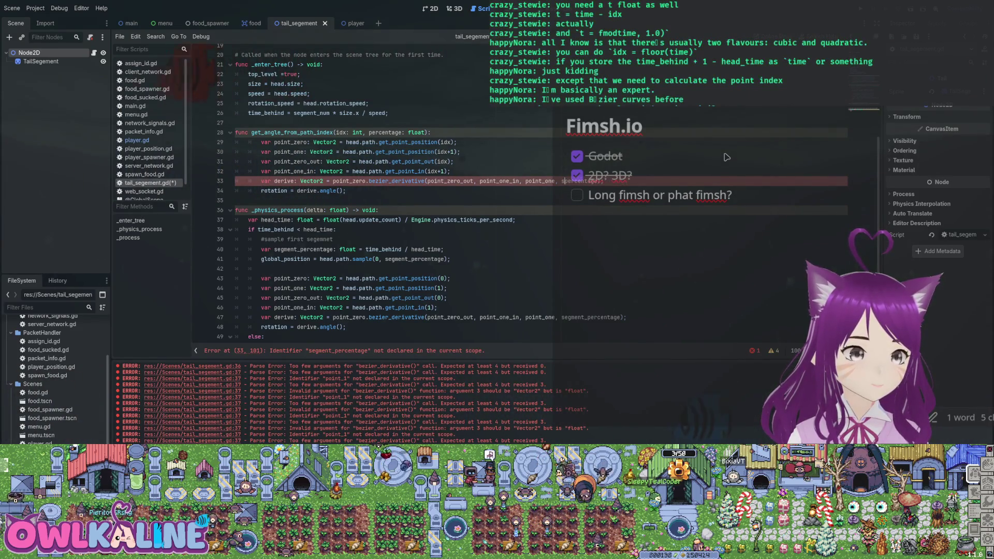
key(ctrl+s)
Make the function return derive.angle() instead of setting rotation
key(Down)
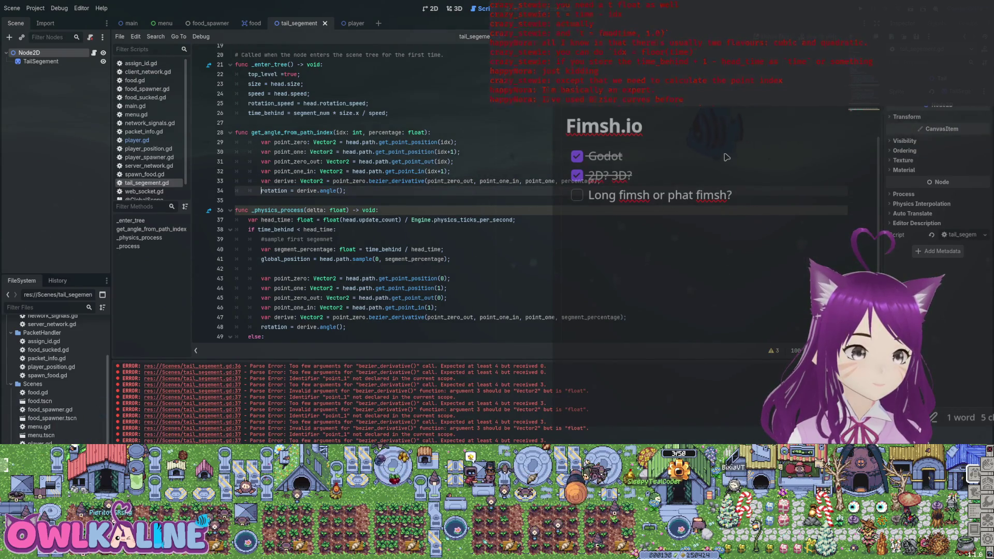
key(Home)
text(return)
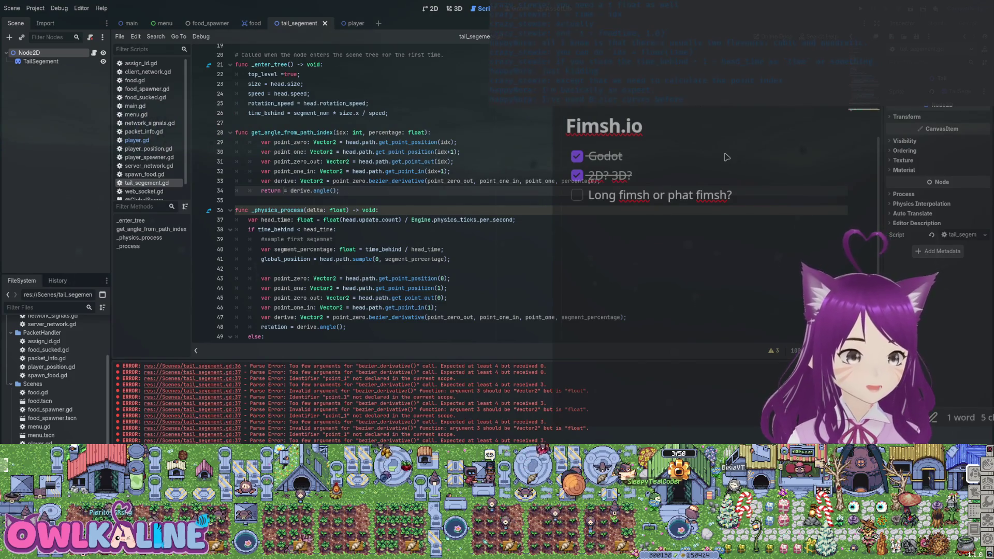
double_click(292, 132)
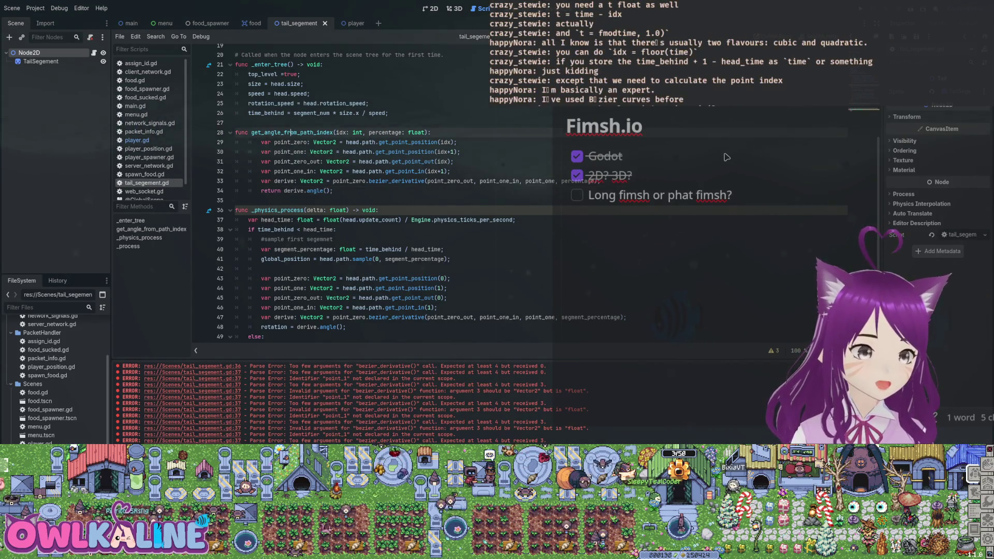
scroll(292, 132, down, 2)
mouse_move(310, 259)
mouse_down()
mouse_move(268, 219)
mouse_move(309, 258)
mouse_up()
click(310, 258)
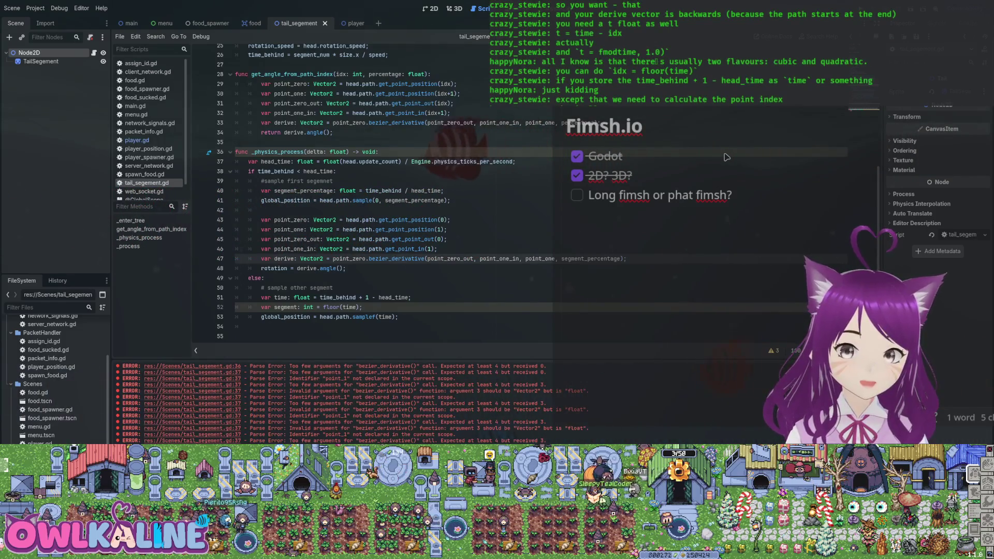
scroll(727, 157, up, 2)
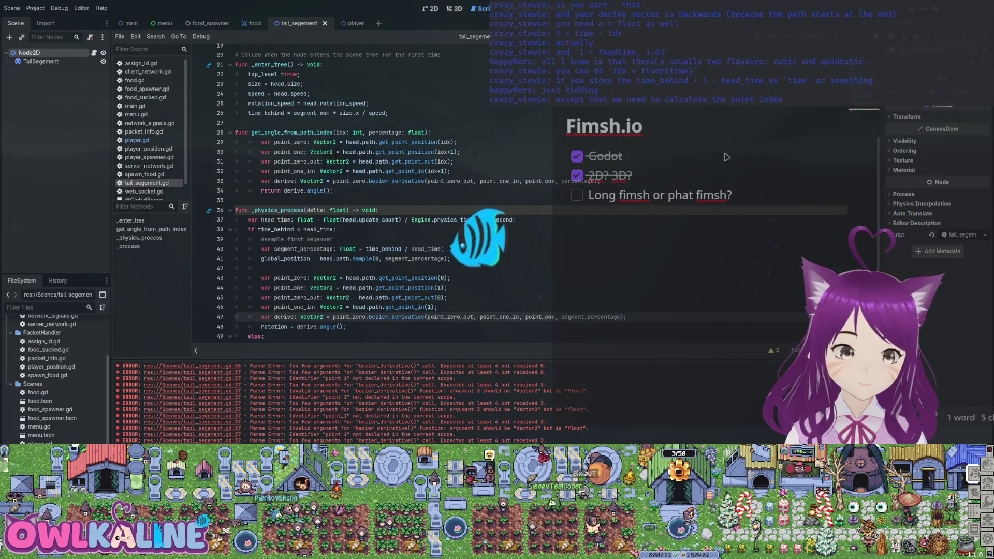
double_click(349, 181)
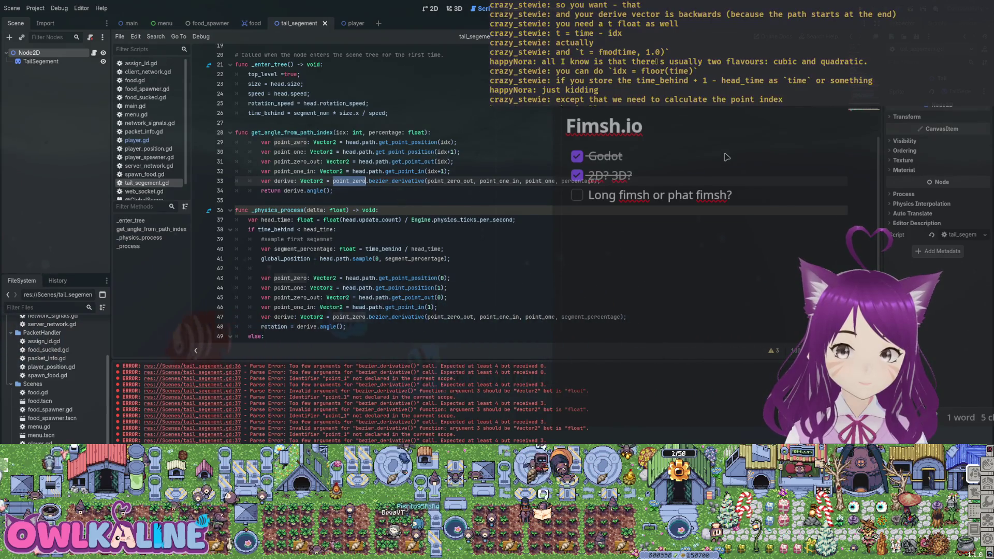
click(459, 152)
scroll(394, 207, down, 3)
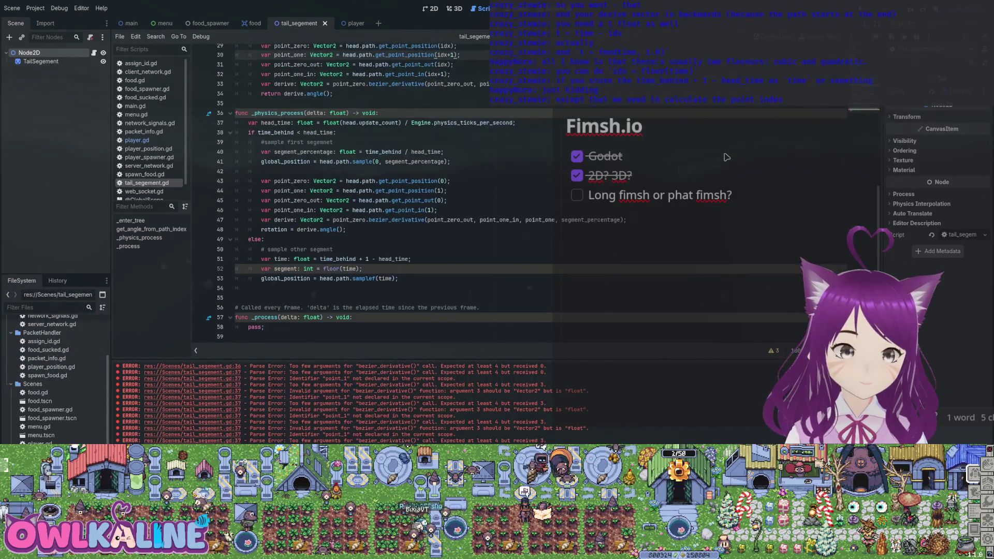
click(362, 269)
Rename the segment variable to idx and add 'var t: float = time - idx' below it
key(Return)
text(var t: float =)
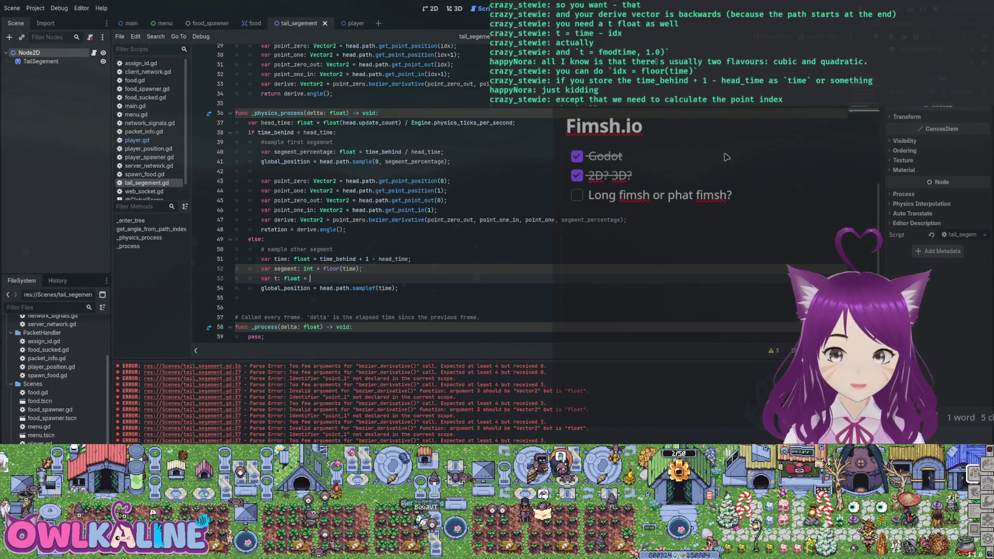
text(time -)
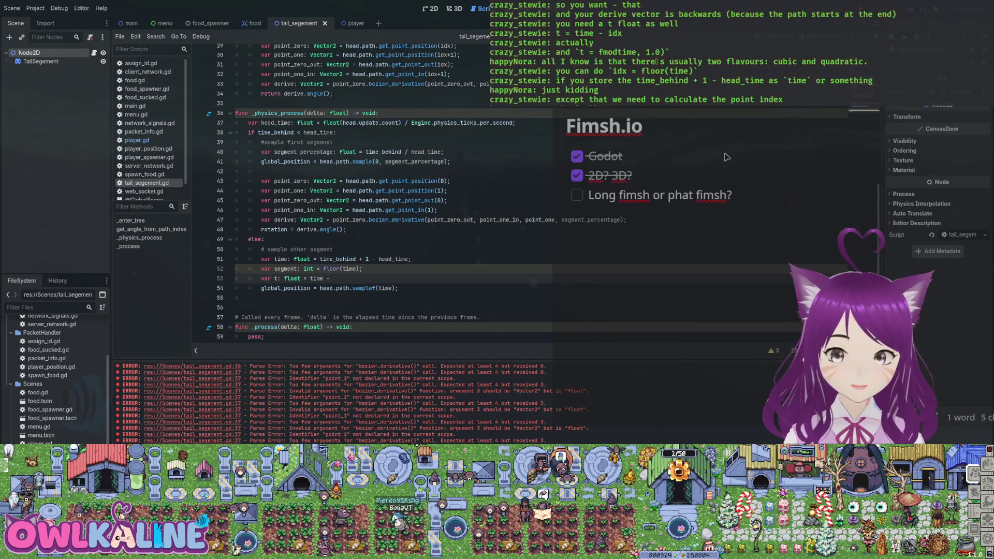
key(Home)
key(Up)
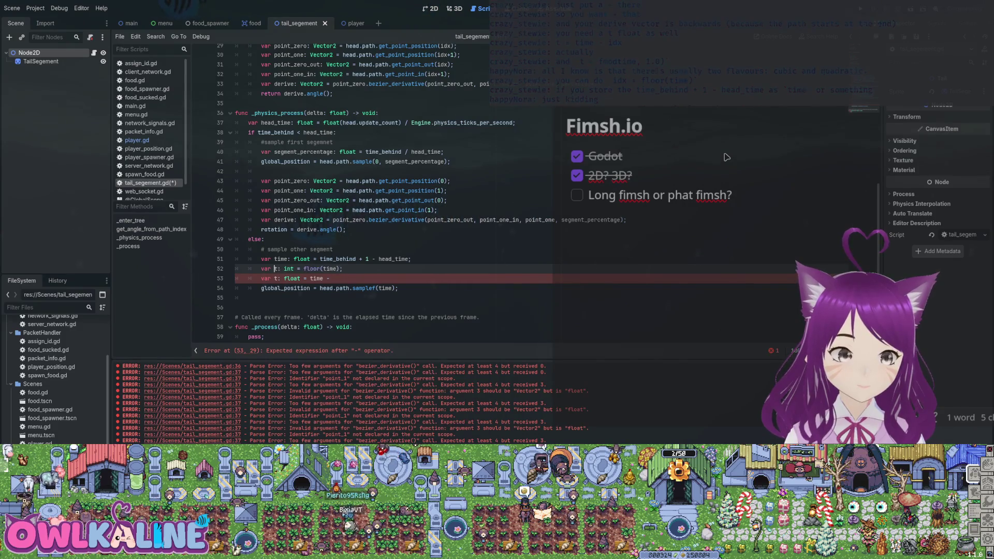
text(dx)
key(Down)
key(End)
text(i)
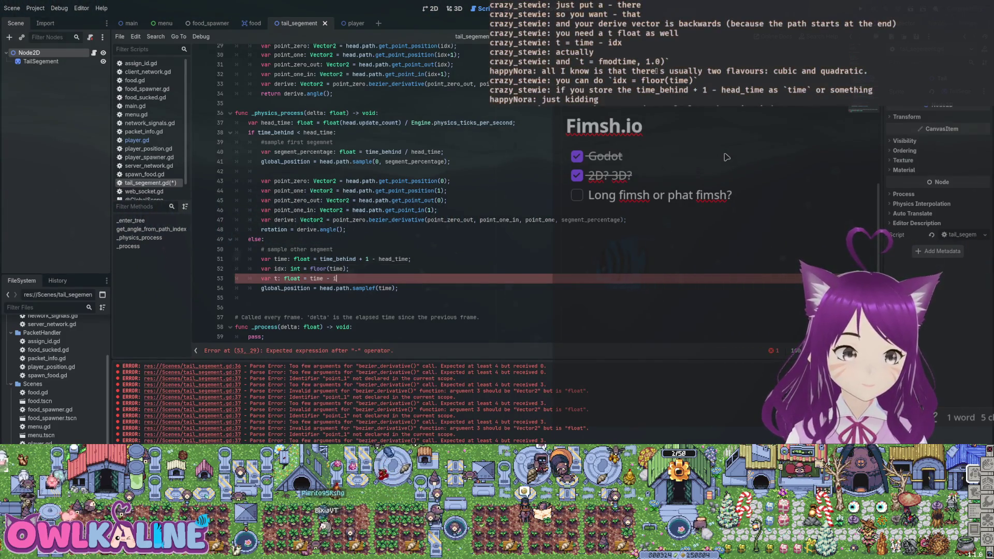
key(ctrl+s)
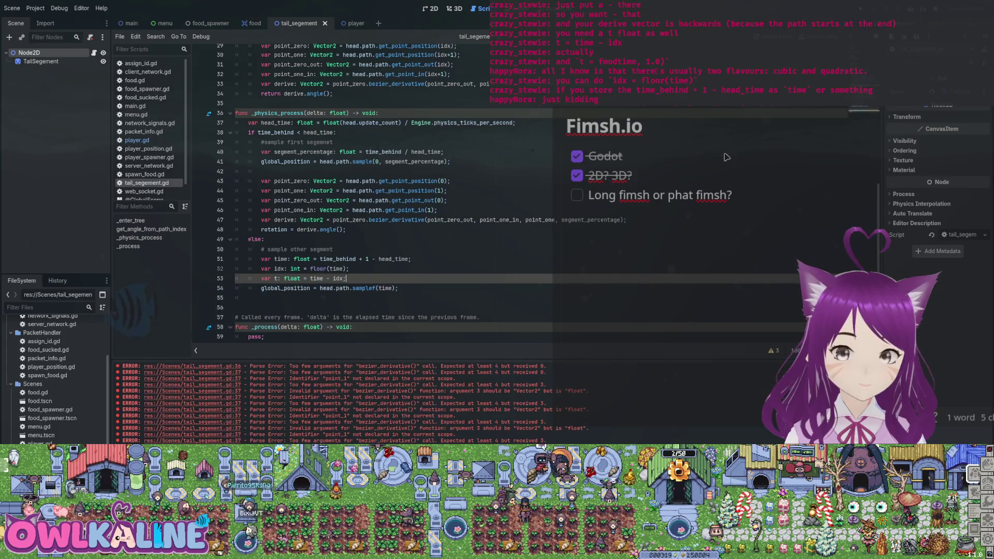
Comment out the samplef line and paste a copy of the global_position sample line into the else branch
scroll(726, 156, up, 9)
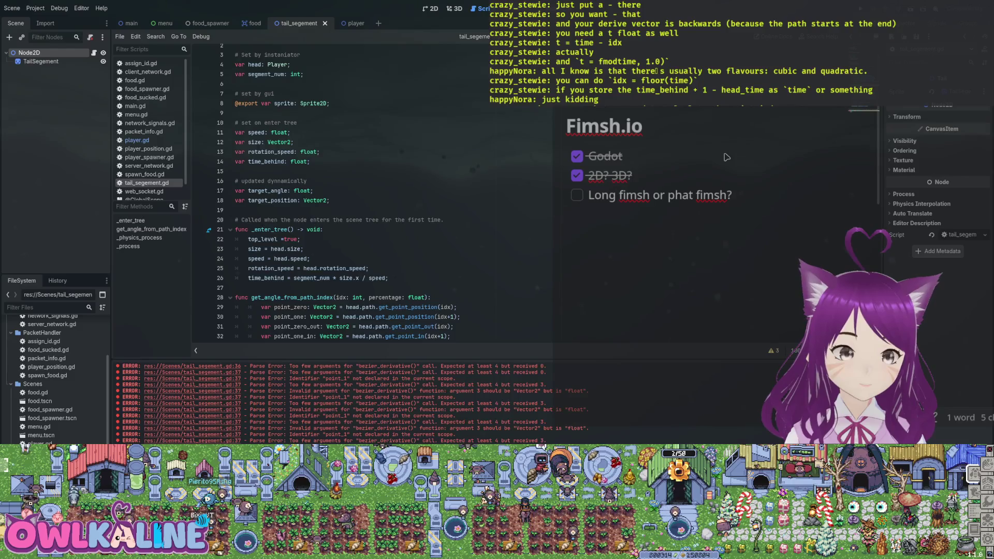
scroll(727, 157, down, 9)
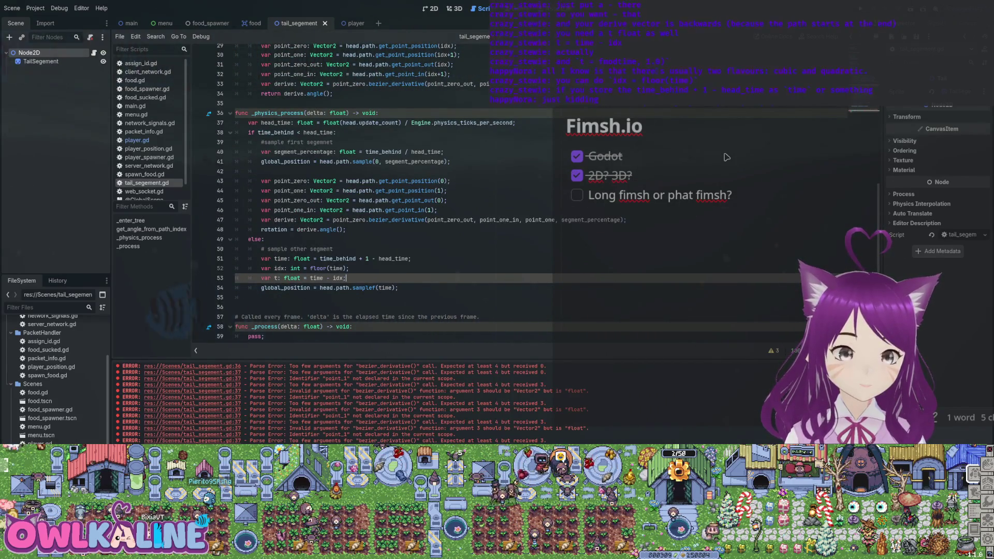
key(Return)
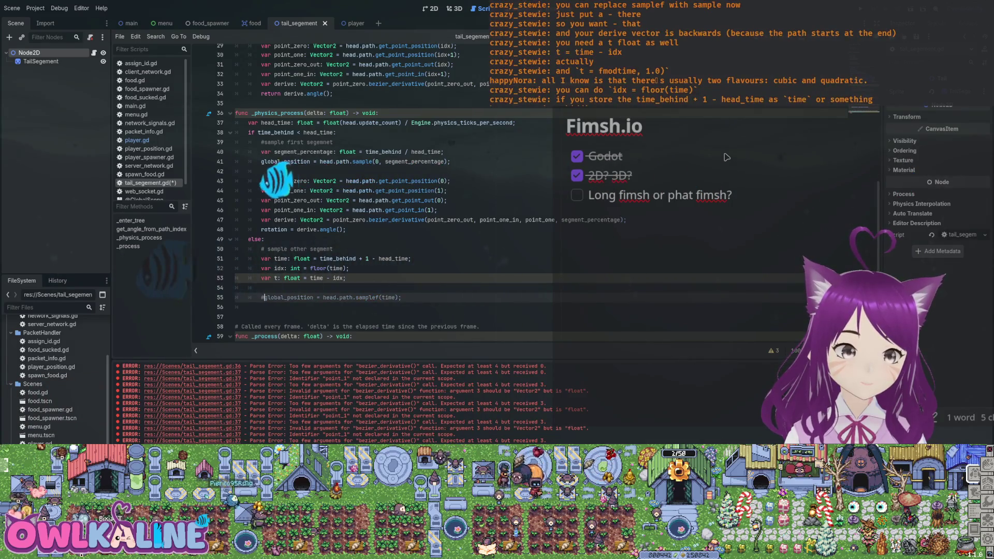
key(Down)
key(ctrl+k)
key(Up)
key(Up)
key(Up)
key(Up)
key(Up)
key(Up)
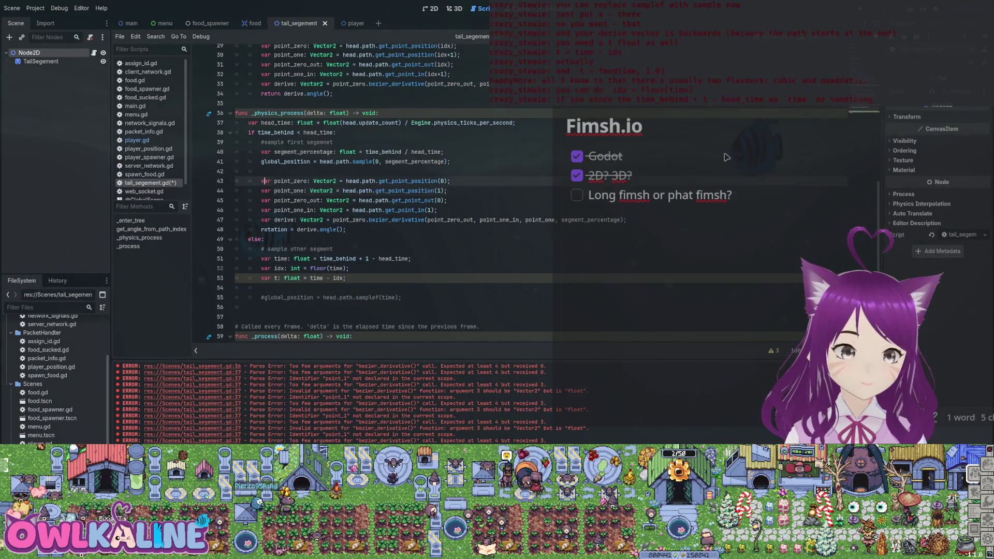
key(Home)
key(shift+End)
key(ctrl+c)
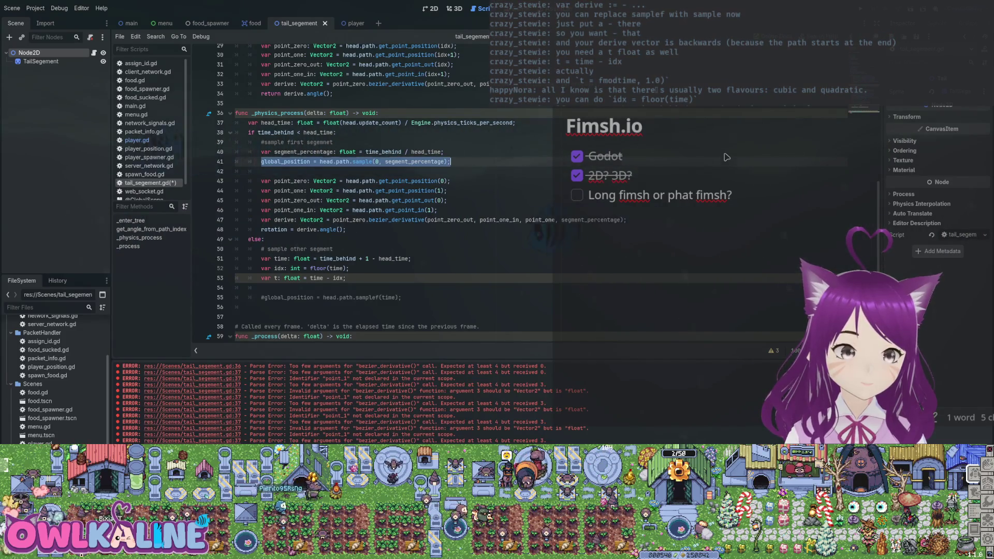
key(Down)
key(Down)
key(Down)
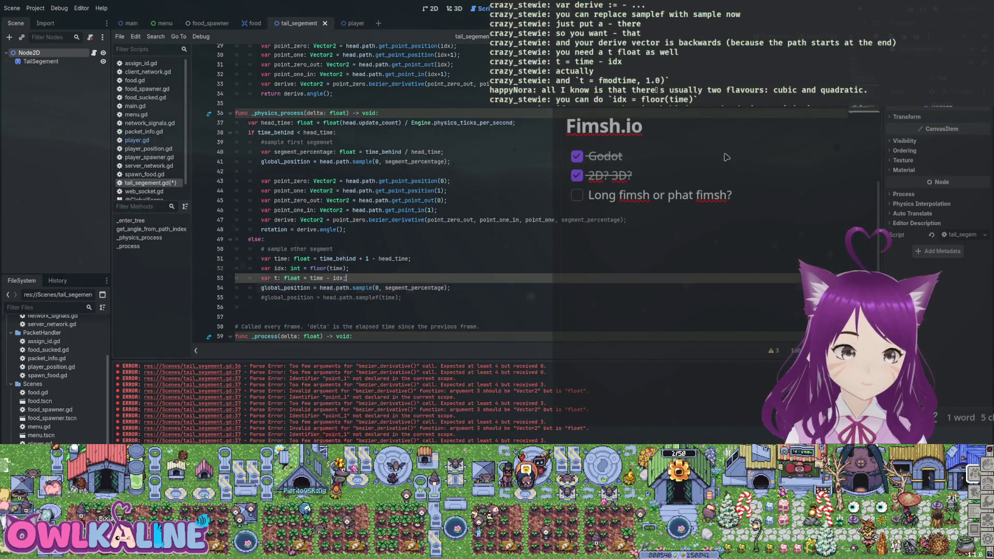
key(Return)
key(ctrl+v)
Change the sample arguments to idx and percentage, and rename t to percentage
key(ctrl+Left)
key(ctrl+Left)
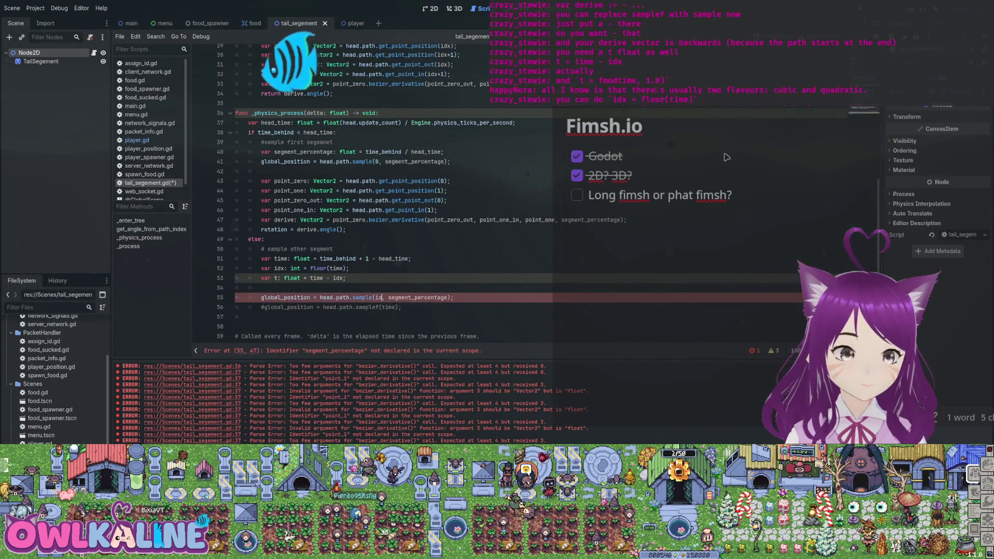
key(BackSpace)
text(idx)
key(Right)
key(Right)
key(ctrl+shift+Right)
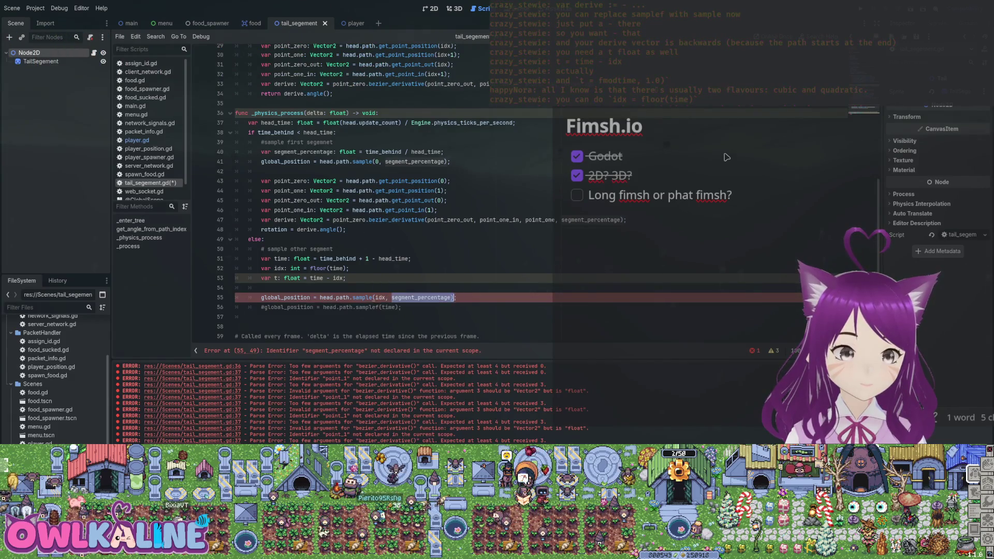
text(pe)
text(cenmtage)
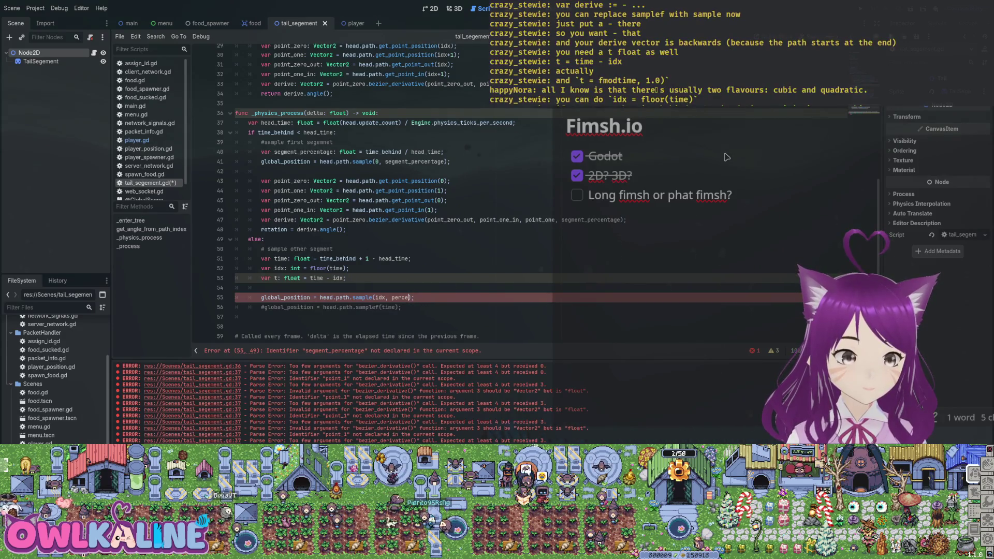
text(ntage)
key(Up)
key(Up)
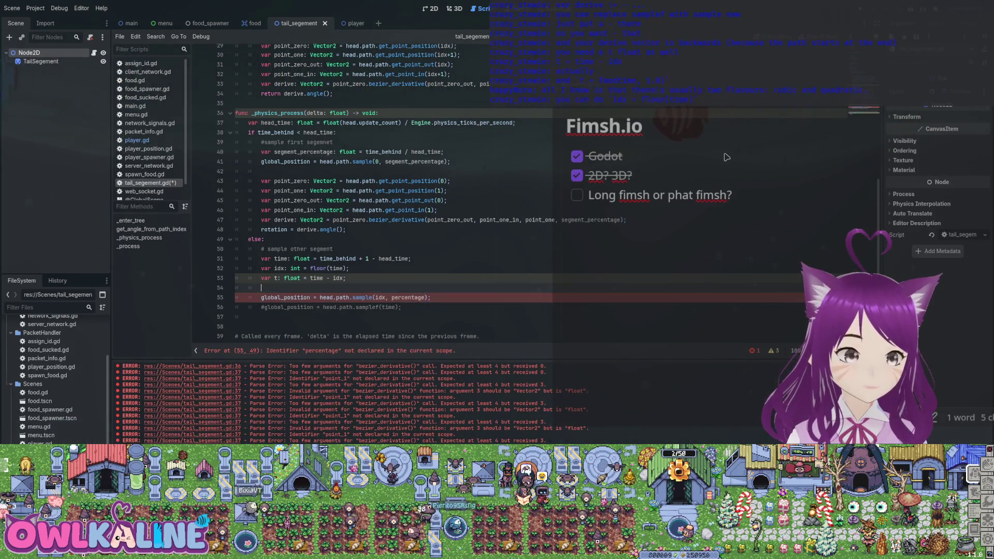
key(ctrl+Right)
key(ctrl+Right)
key(BackSpace)
text(perc)
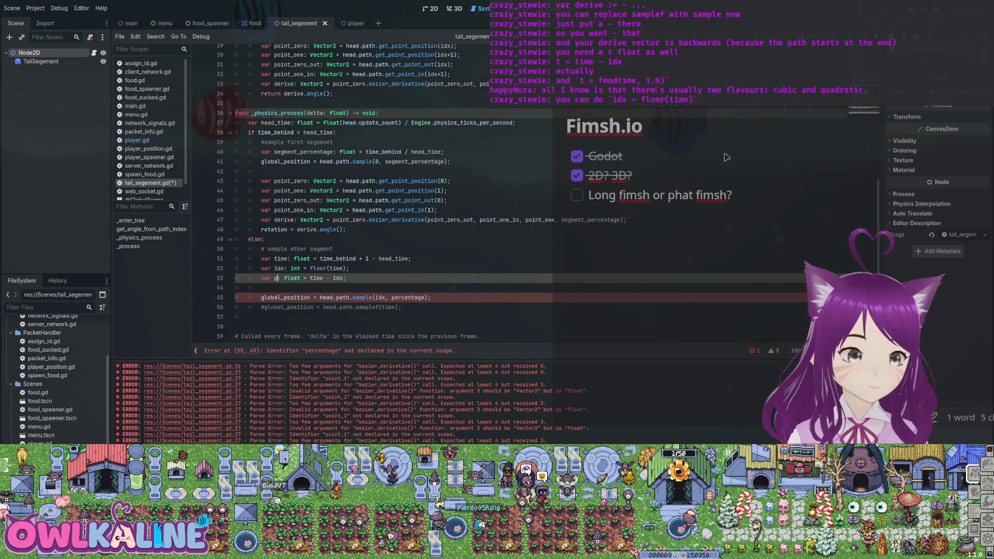
text(entage)
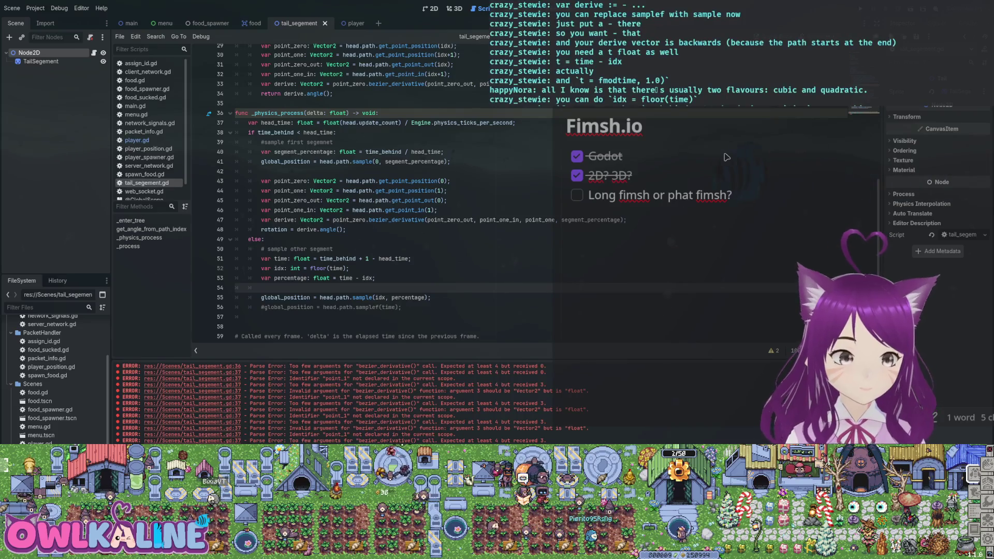
Add 'var derive: float = get_angle_from_path_index(idx, percentage);' to the else branch and save
key(Down)
key(End)
key(Return)
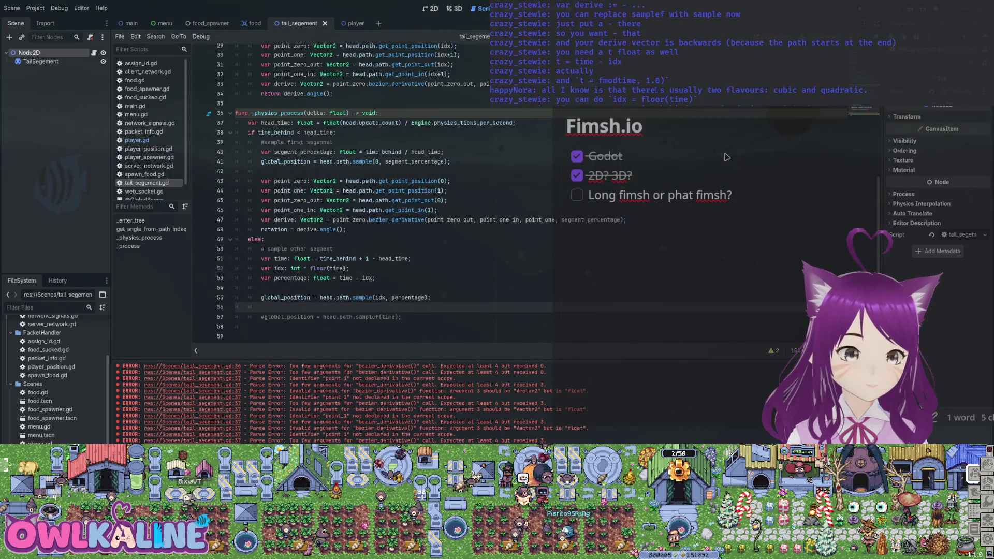
key(Return)
text(var derive)
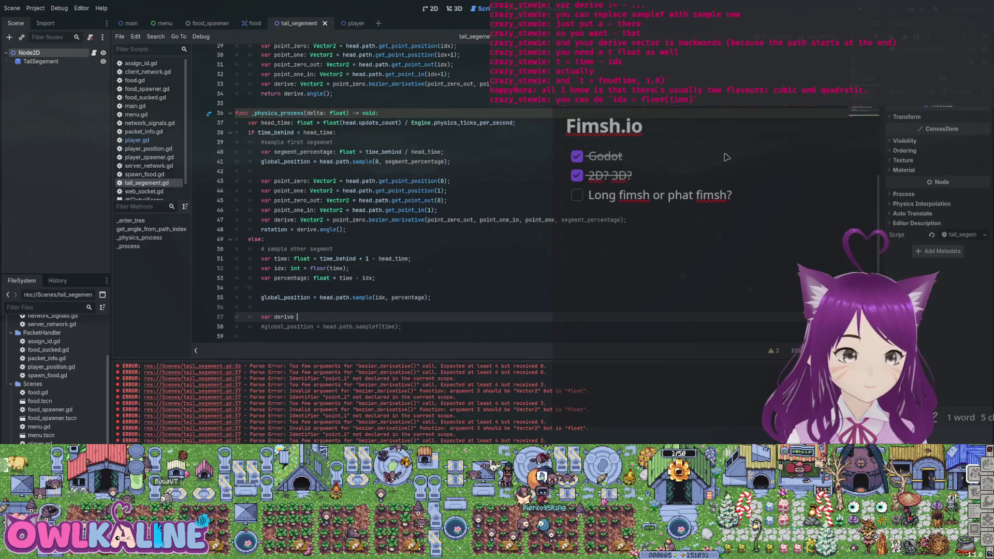
key(BackSpace)
key(BackSpace)
key(BackSpace)
text(: flo)
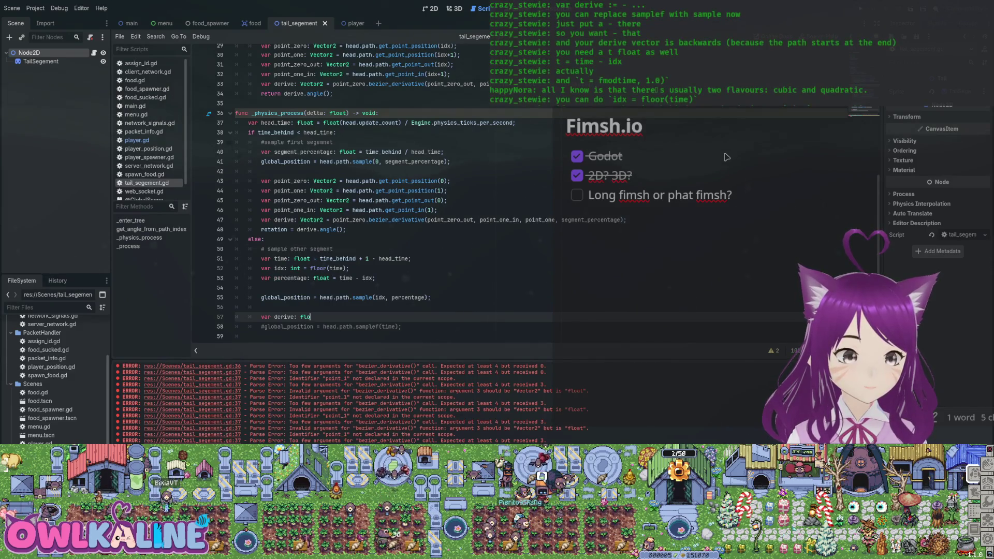
text(at = get_an)
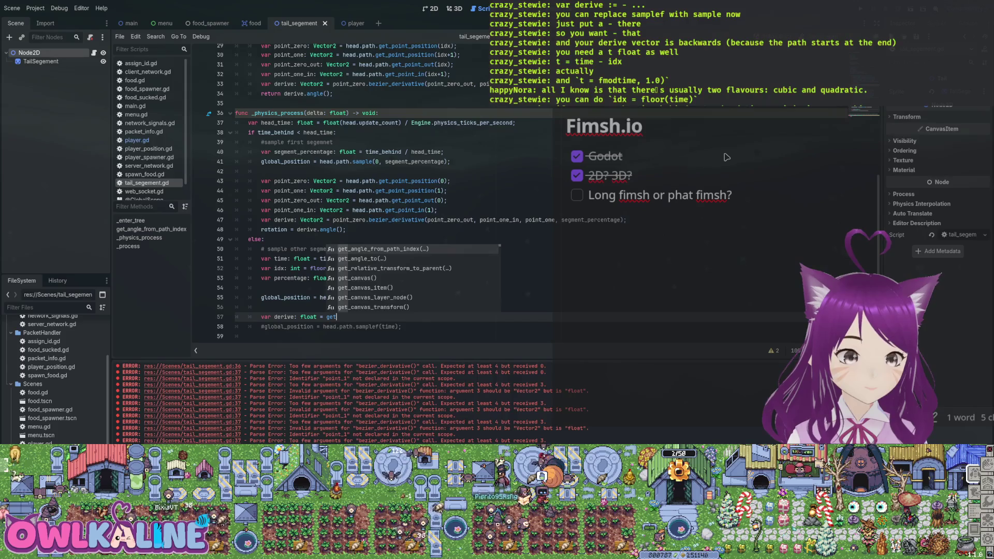
key(Return)
text(index(idx, percen)
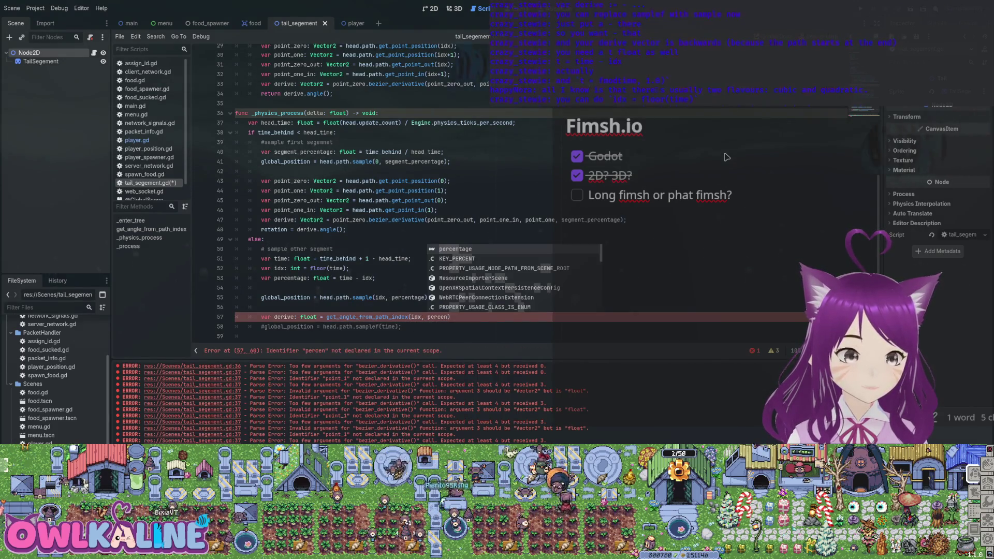
key(Return)
key(End)
text(;)
key(ctrl+s)
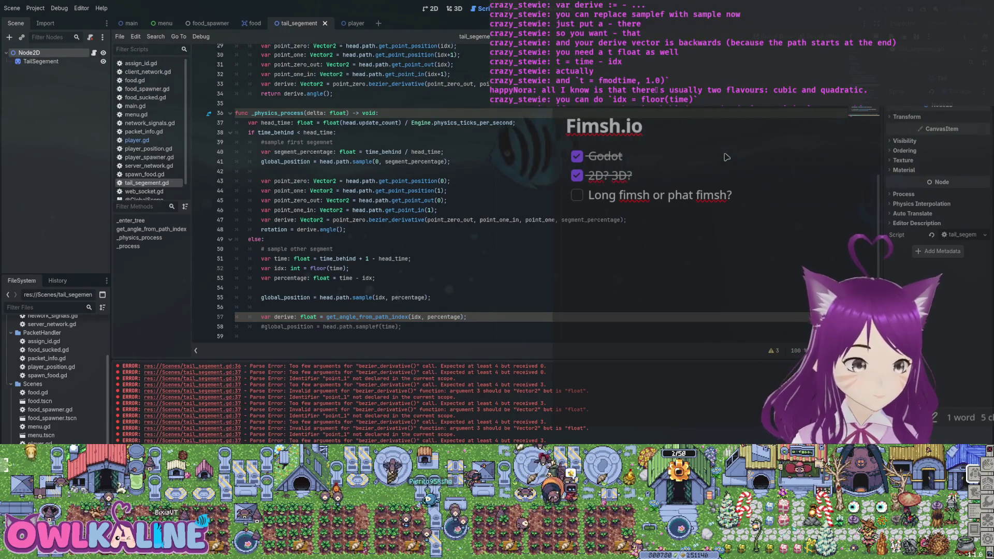
In get_angle_from_path_index, delete 'return derive.angle()' and return the bezier derivative directly
scroll(727, 157, up, 9)
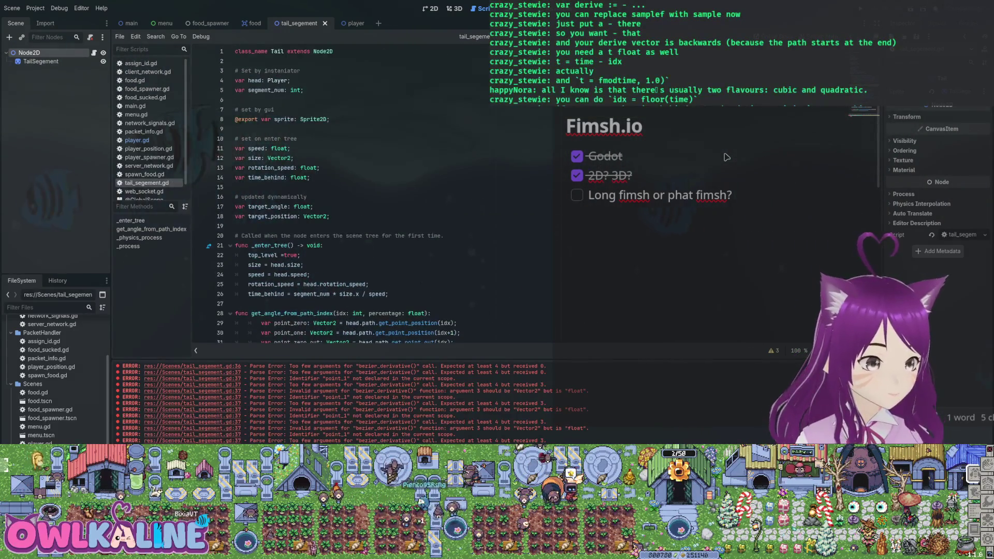
scroll(727, 157, down, 2)
drag(261, 284, 334, 284)
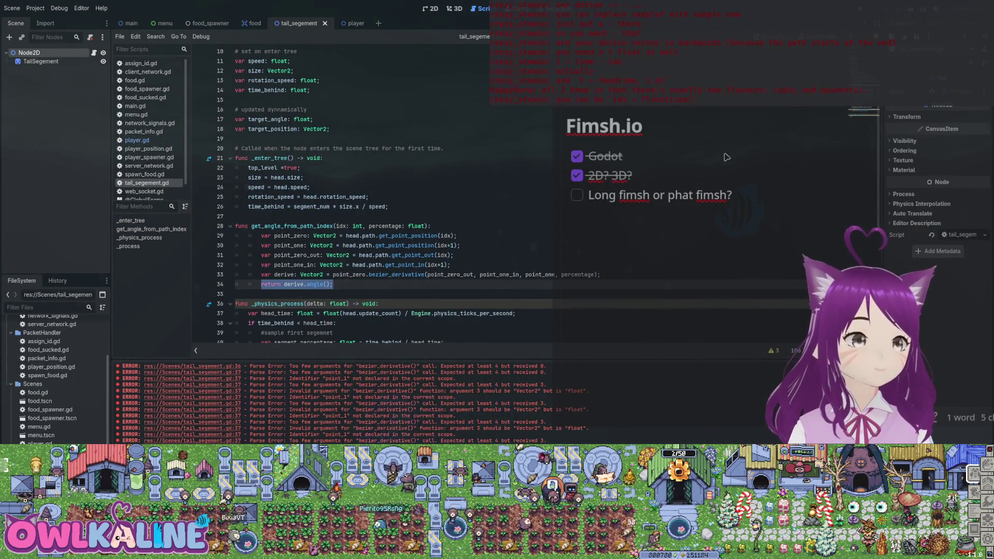
key(BackSpace)
click(333, 274)
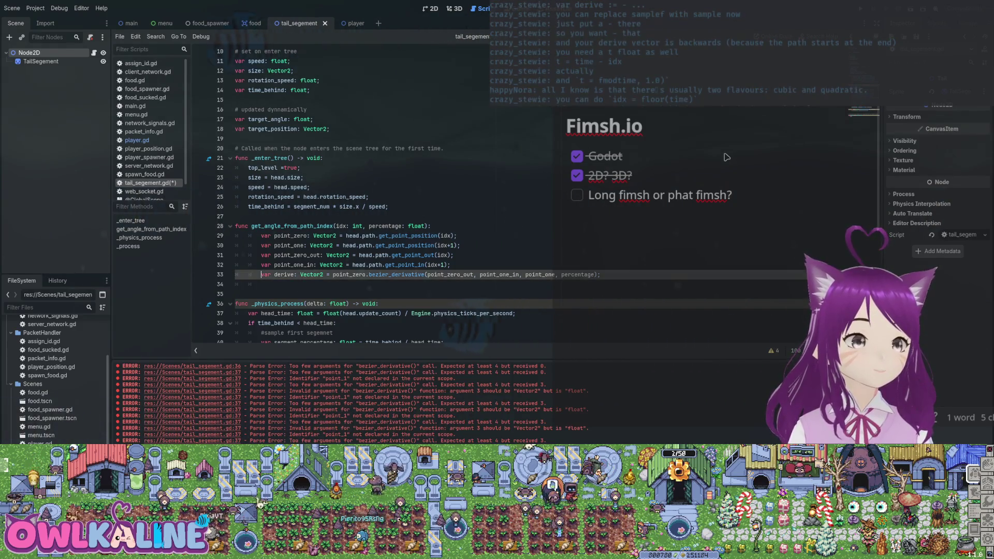
key(BackSpace)
key(BackSpace)
key(BackSpace)
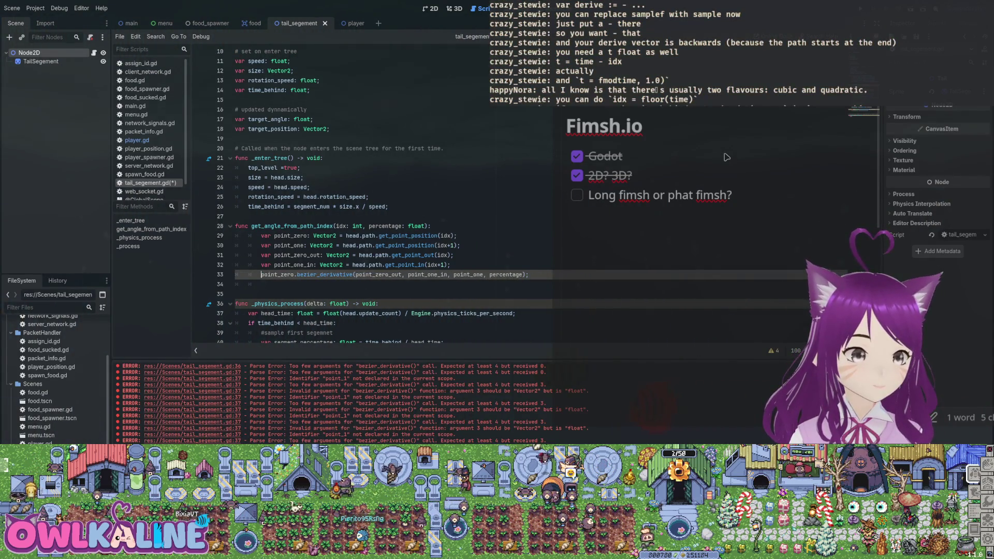
text(return)
key(Down)
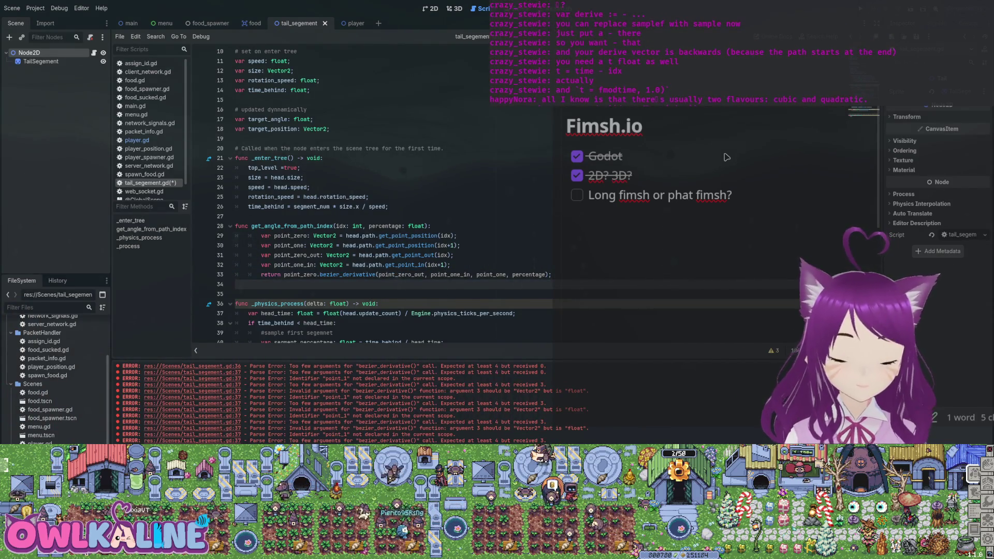
Remove the leftover empty line in the function, save, and select the first-segment point setup lines
key(BackSpace)
key(ctrl+s)
key(Up)
key(Up)
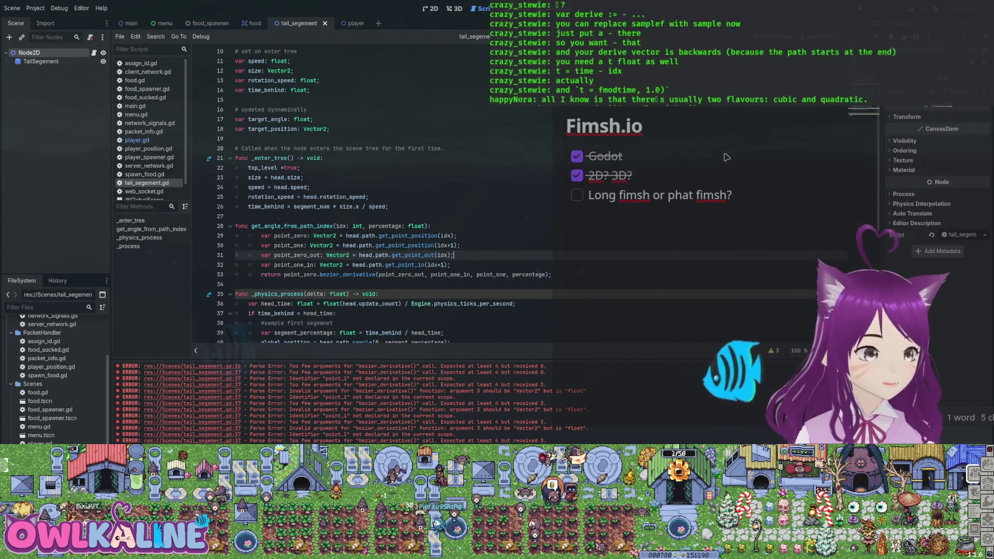
key(shift+Up)
key(shift+Up)
key(shift+Up)
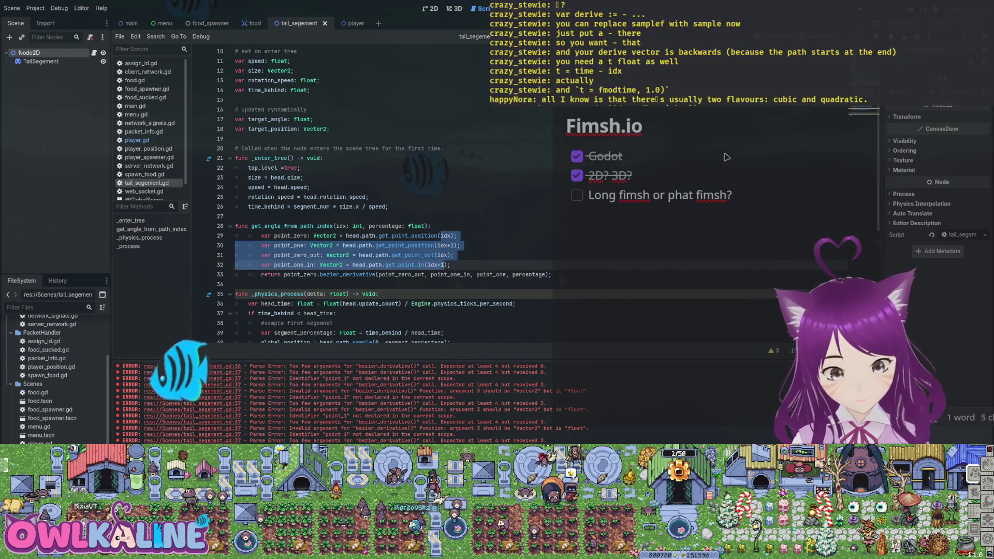
key(Left)
key(Page_Down)
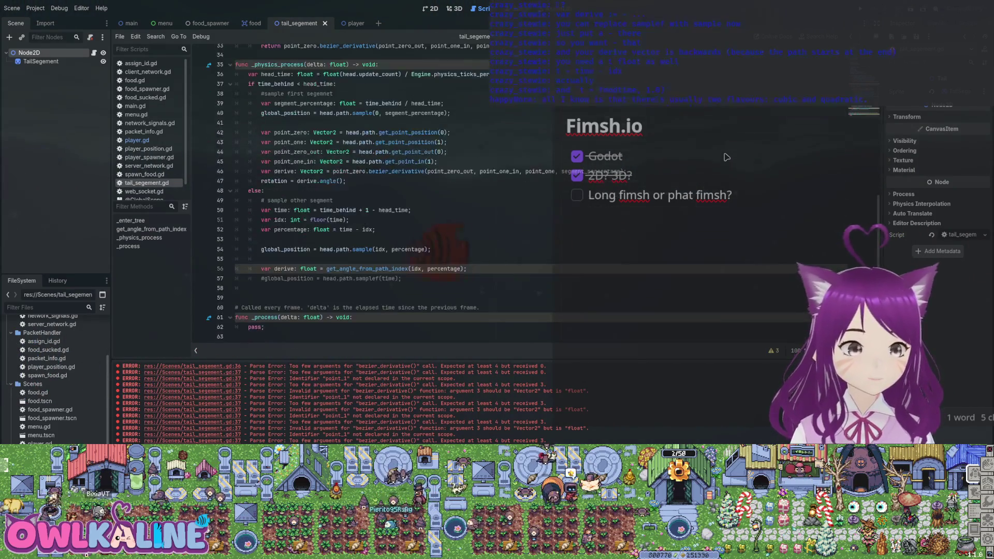
drag(385, 171, 275, 133)
scroll(362, 191, up, 6)
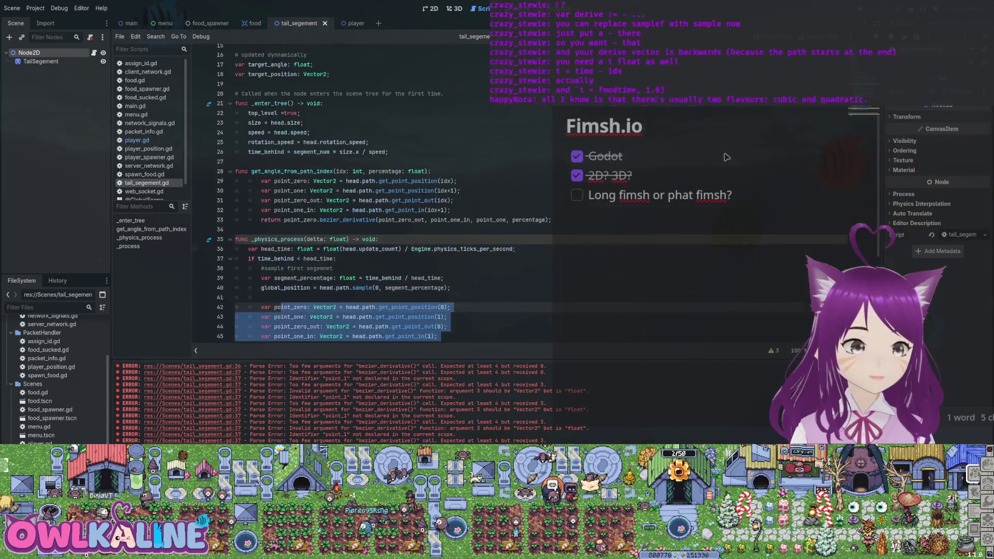
Review the point setup and sample calls, then copy the derive line from line 56
double_click(341, 172)
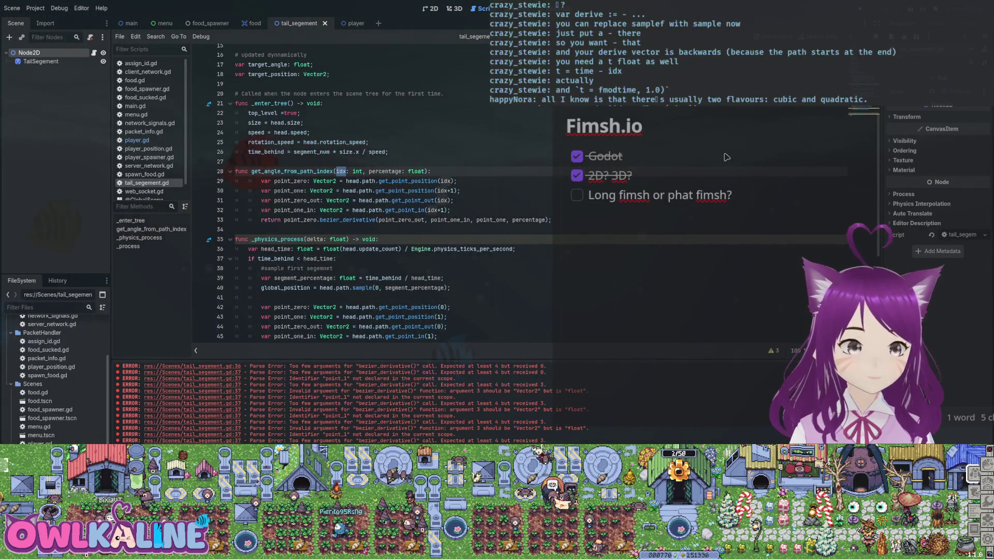
drag(341, 171, 450, 210)
click(450, 219)
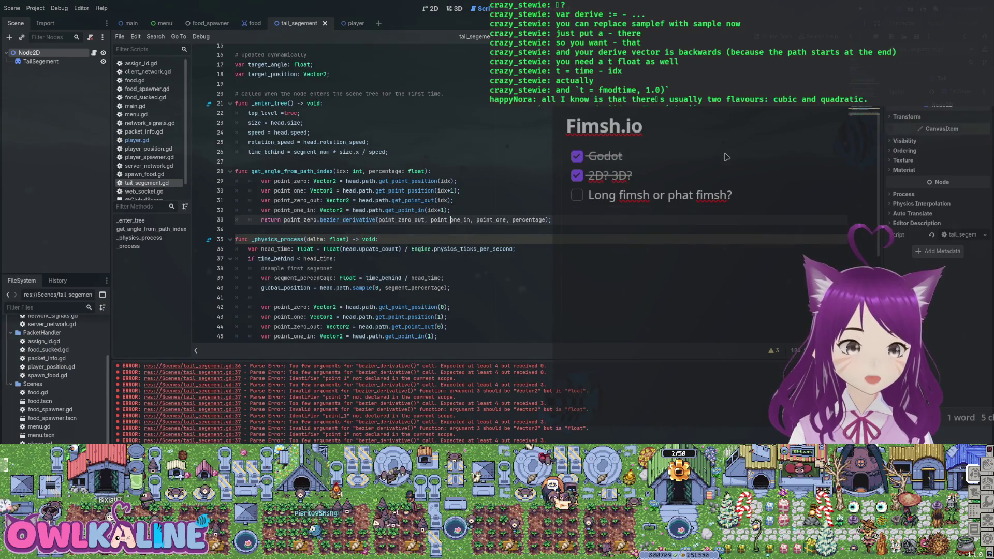
key(ctrl+shift+Left)
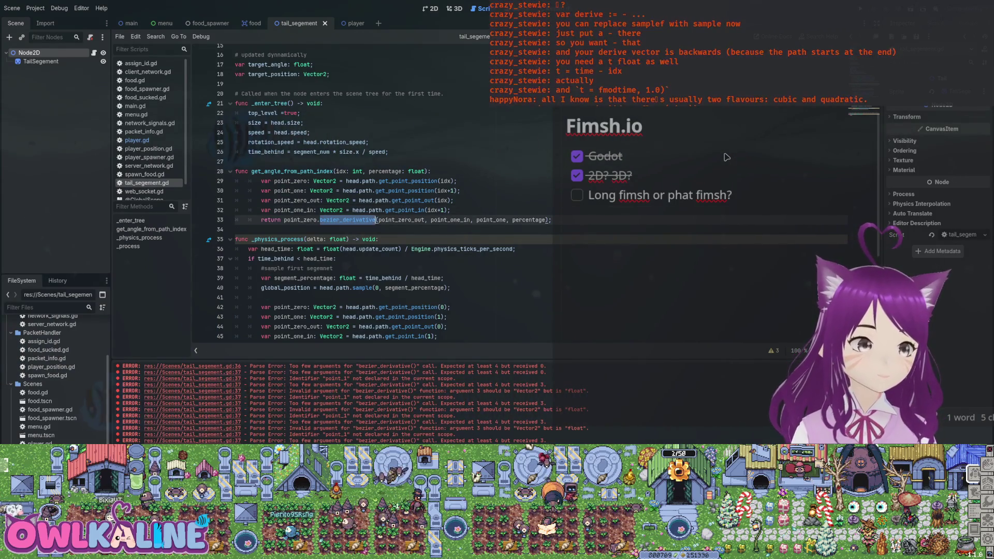
scroll(727, 157, down, 6)
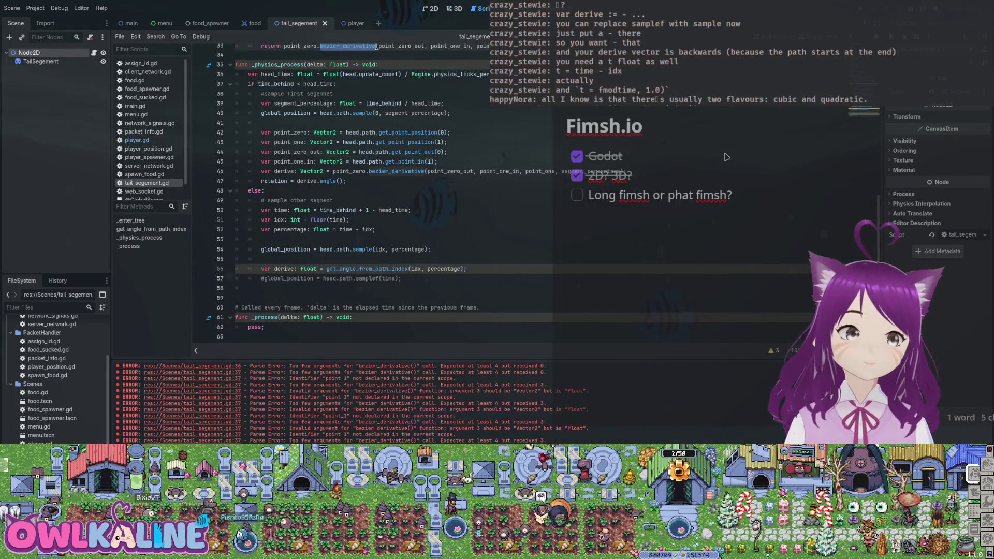
drag(431, 249, 310, 249)
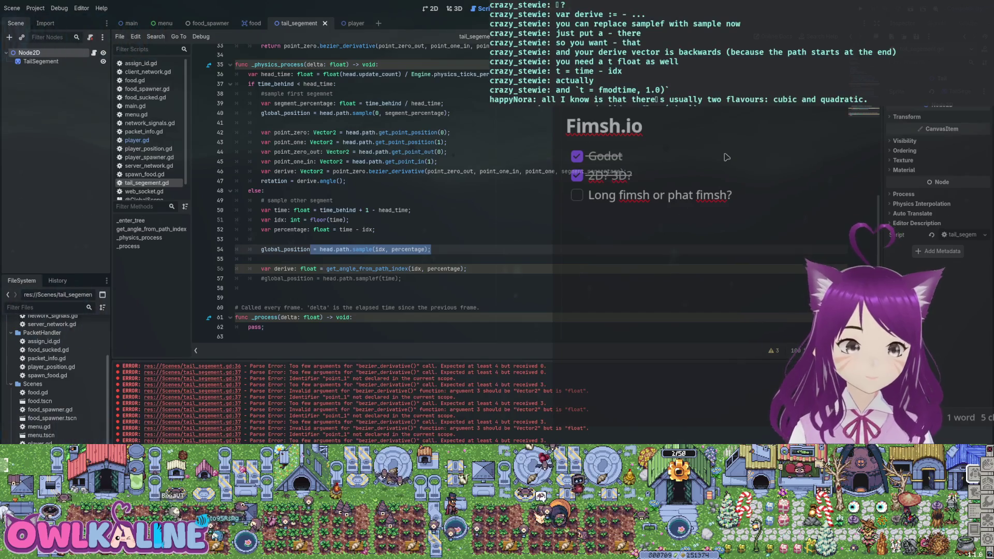
click(365, 269)
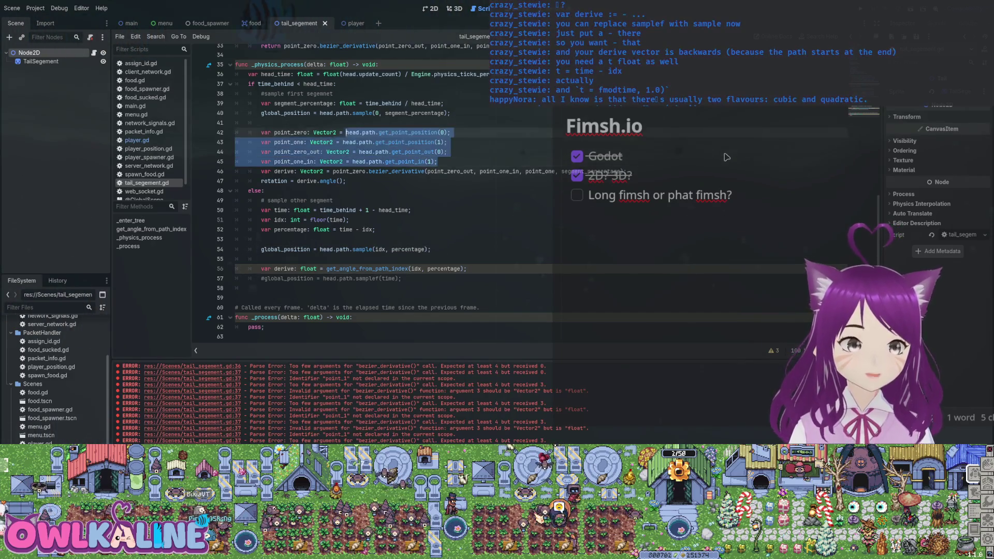
drag(466, 269, 262, 259)
key(ctrl+c)
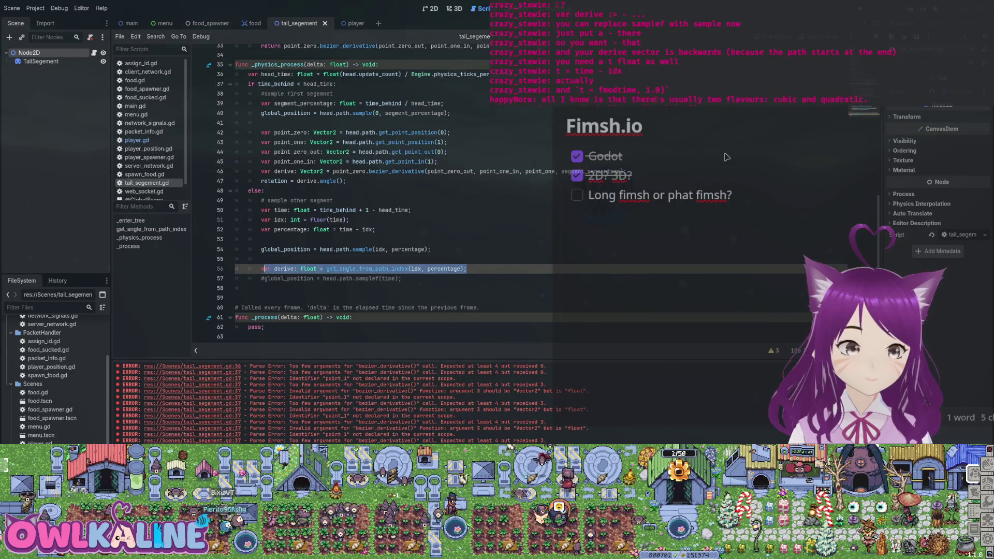
Paste the derive line into the first-segment branch, change idx to 0, and save
click(438, 162)
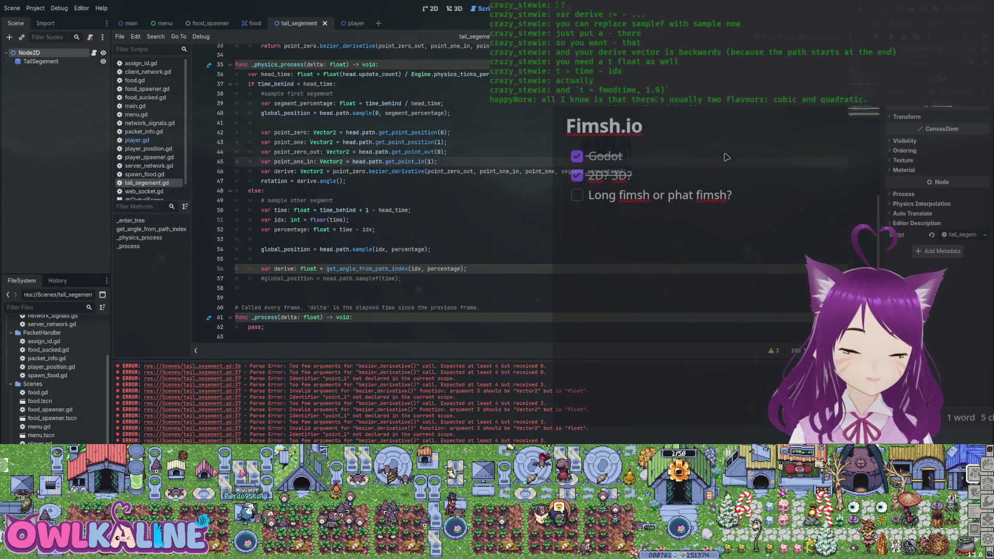
key(Down)
key(End)
key(Return)
key(ctrl+v)
key(Left)
key(Left)
key(Left)
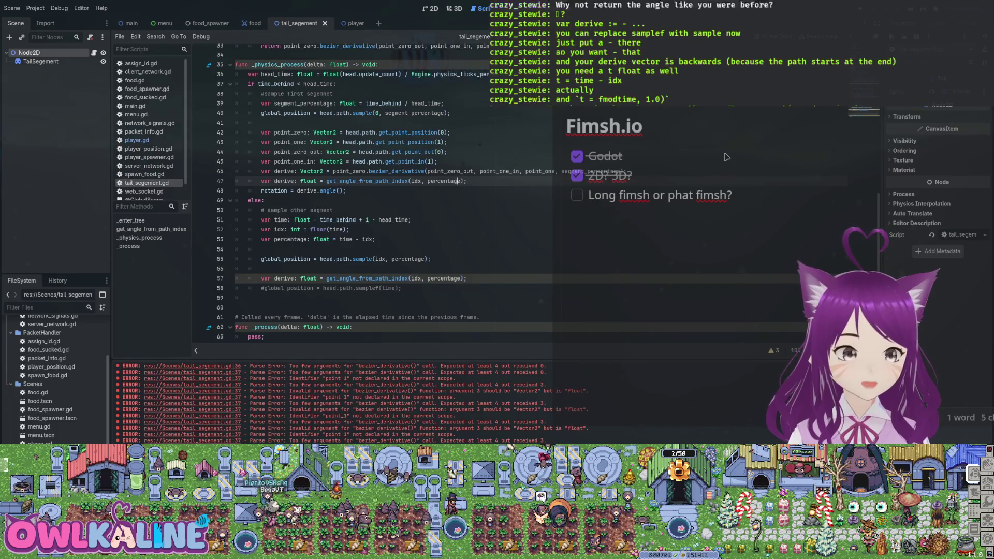
key(ctrl+Left)
key(ctrl+Left)
key(ctrl+shift+Right)
text(0)
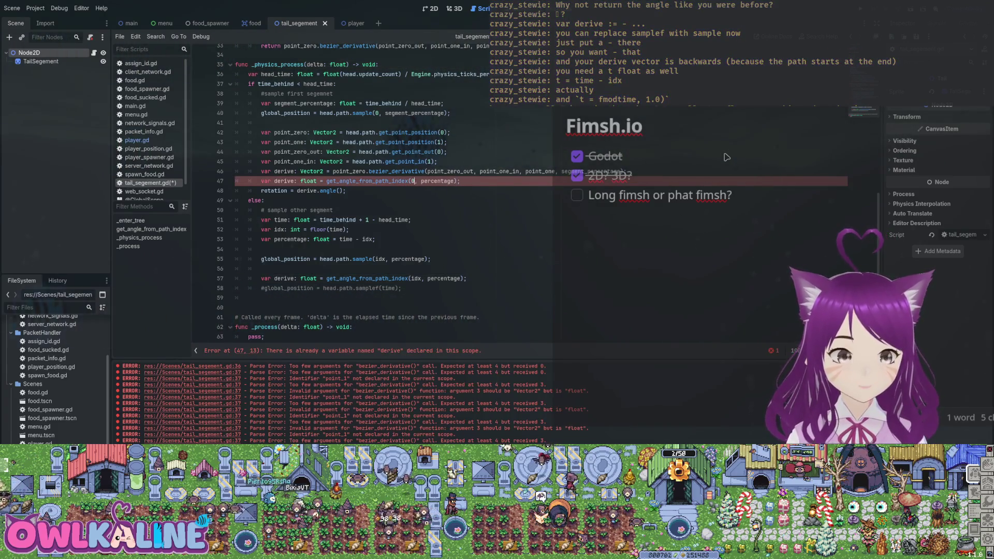
key(ctrl+s)
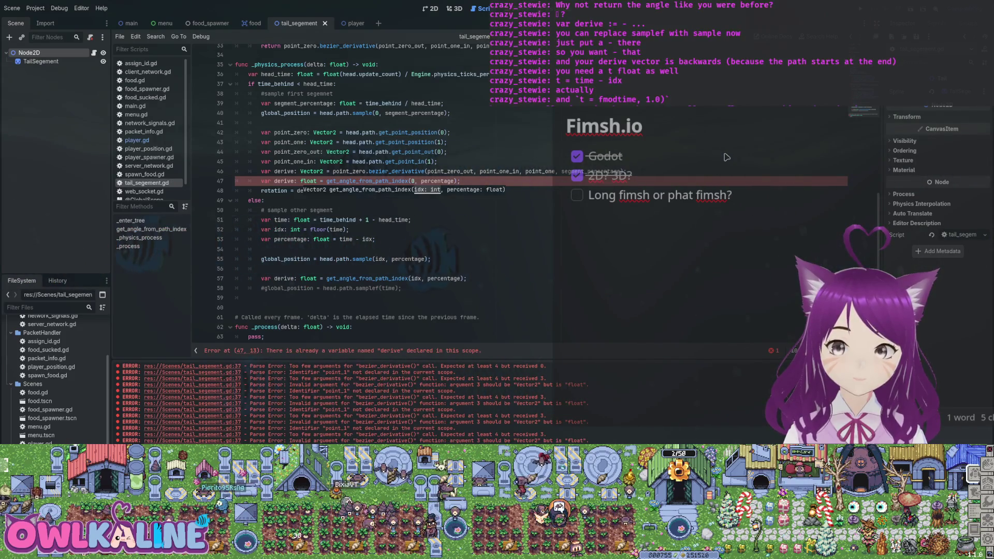
scroll(727, 157, up, 9)
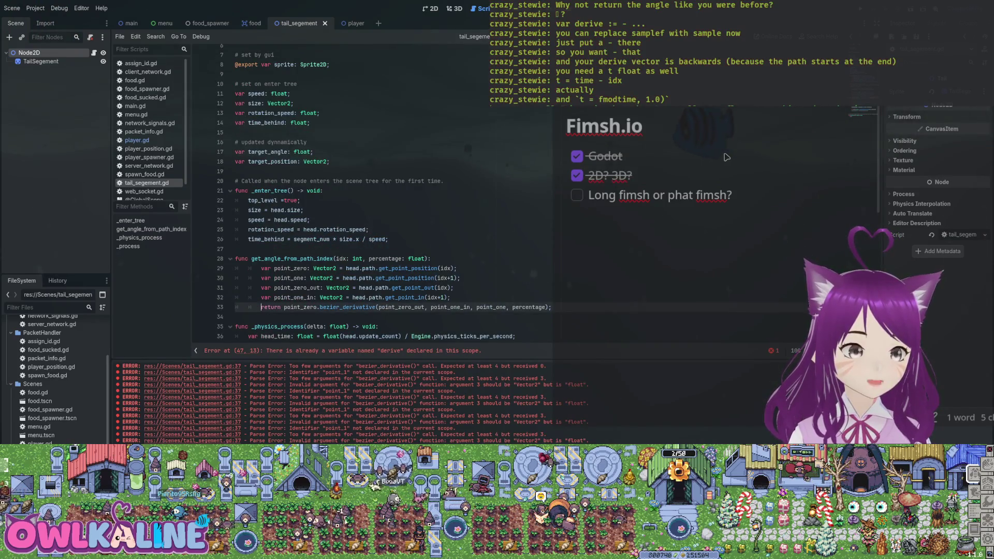
On line 33, store the bezier derivative in 'var derive: Vector2 =', add 'return derive.angle()' below, and save
key(Delete)
key(Delete)
key(Delete)
key(Delete)
key(Delete)
text(var d)
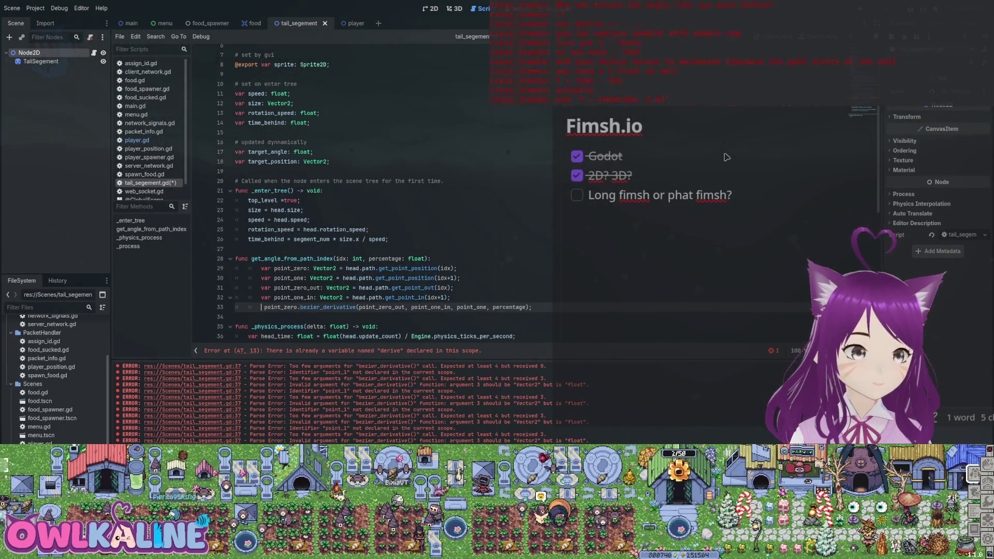
text(erive: floa)
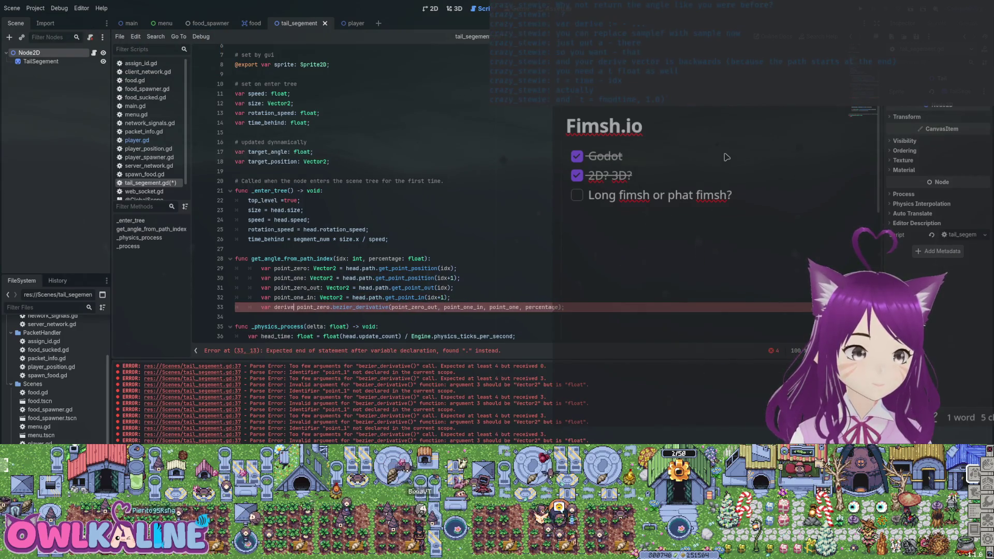
key(BackSpace)
key(BackSpace)
key(BackSpace)
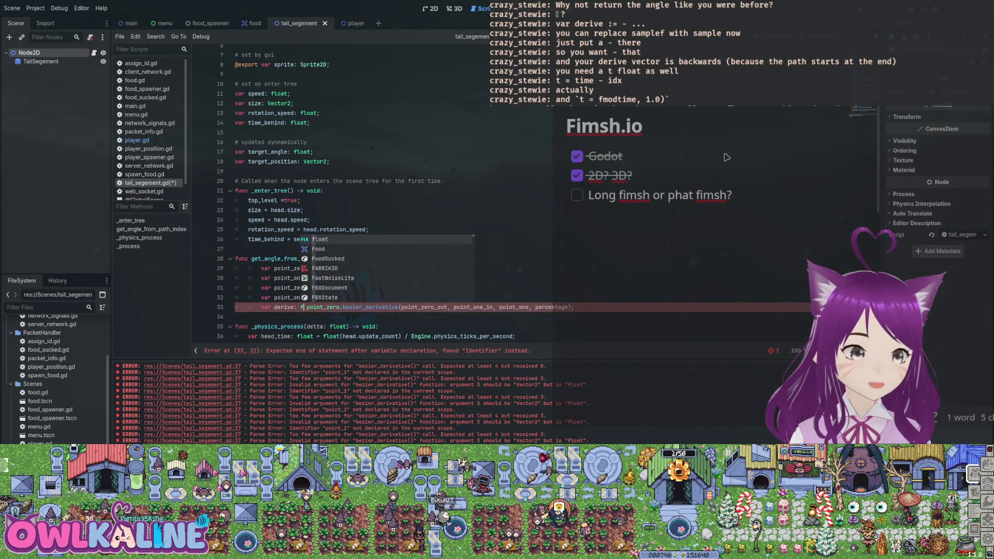
text(Vector2 =)
key(End)
key(Return)
text(return derv)
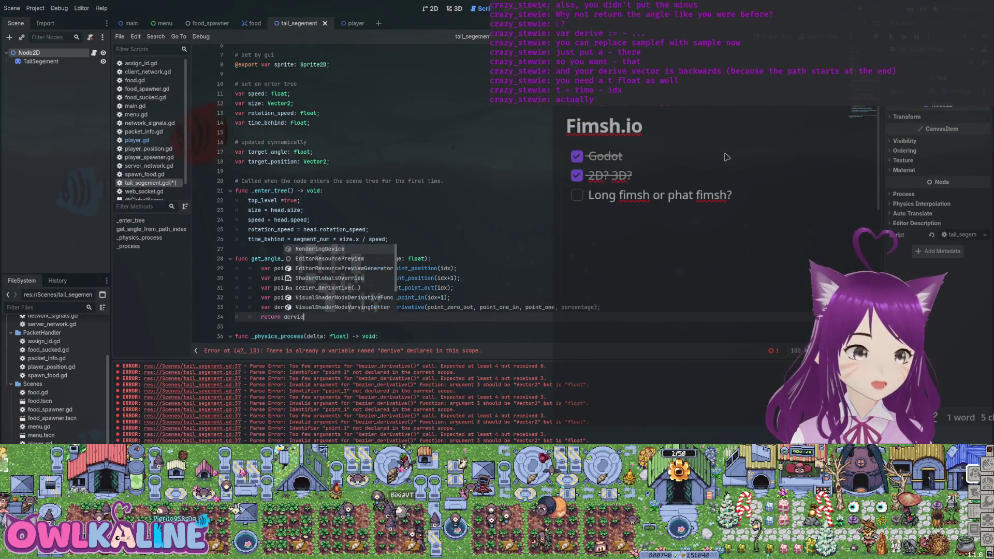
key(Return)
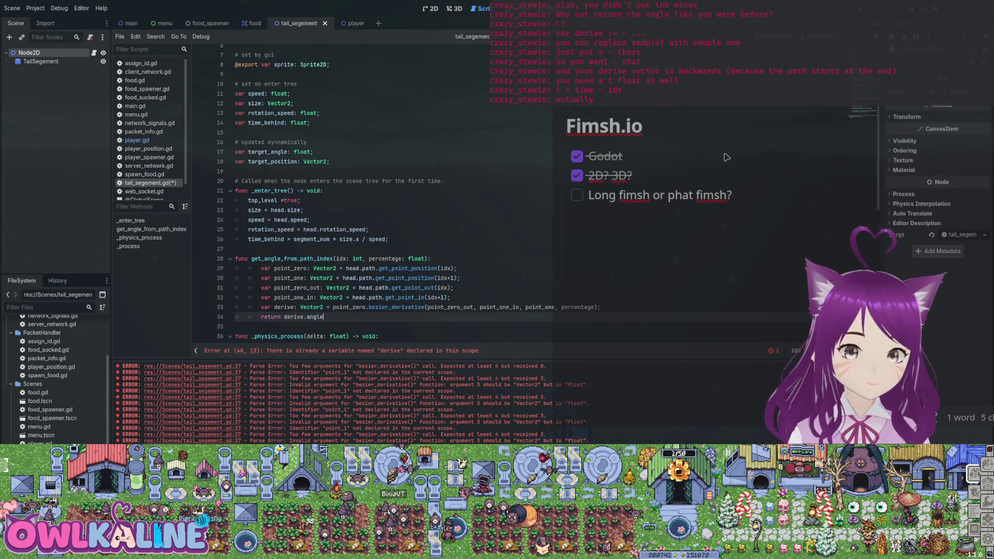
key(ctrl+s)
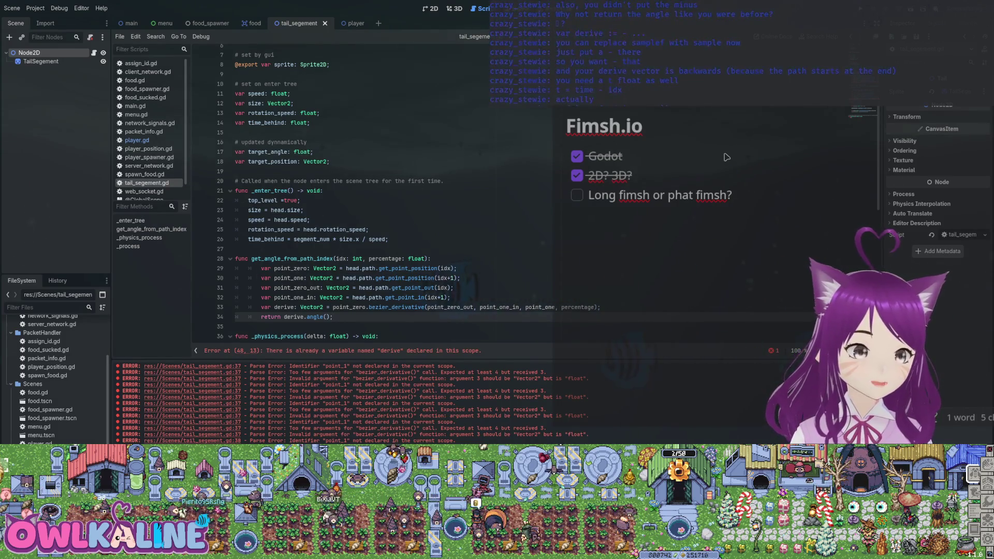
Delete redundant derivative lines 43–47, rename the variable to angle, set rotation from angle, and save
scroll(727, 157, down, 8)
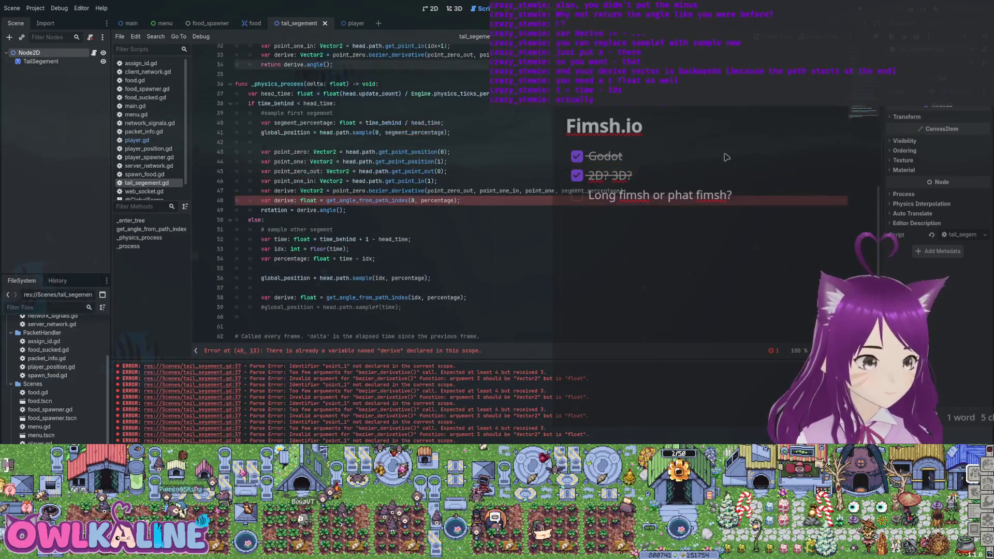
key(shift+Up)
key(shift+Up)
key(shift+Up)
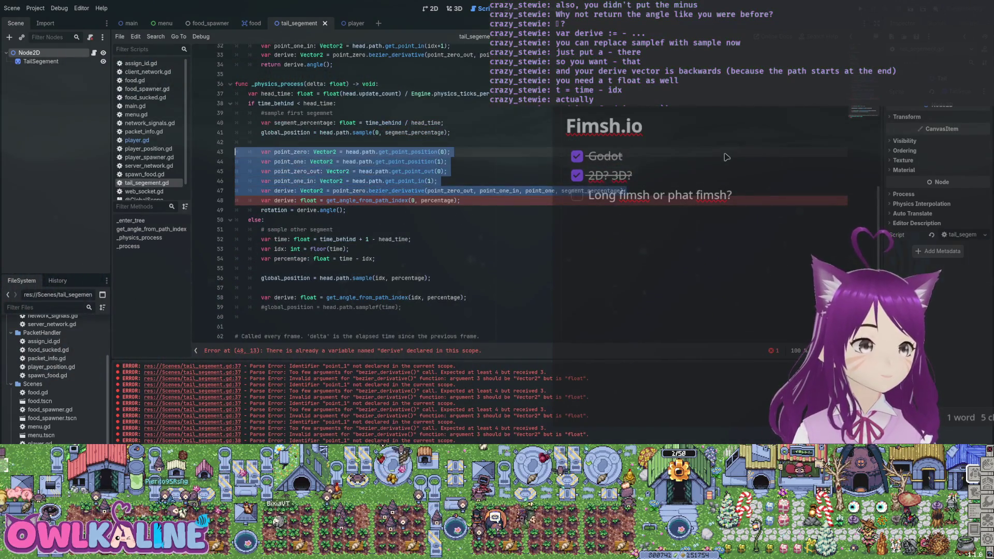
key(Delete)
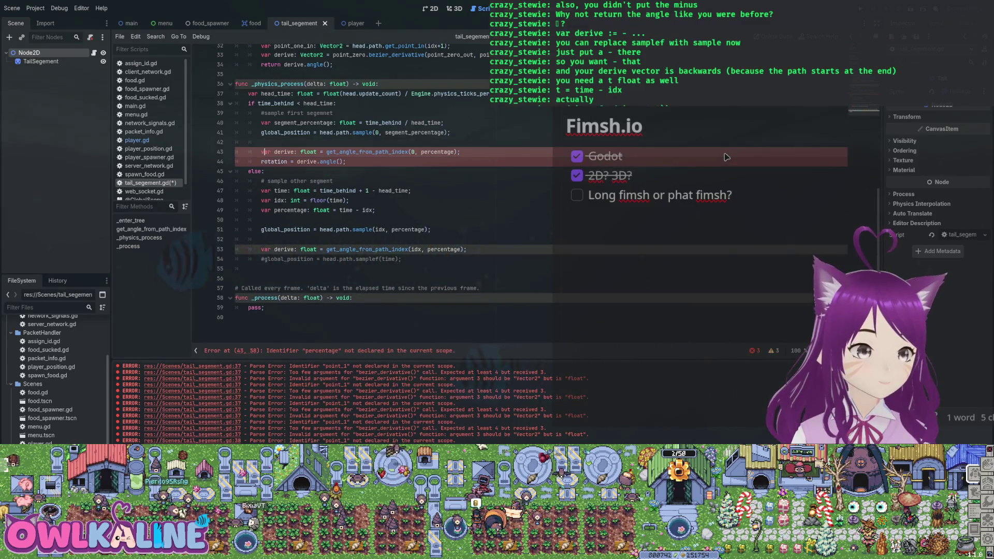
key(ctrl+Delete)
text(ang)
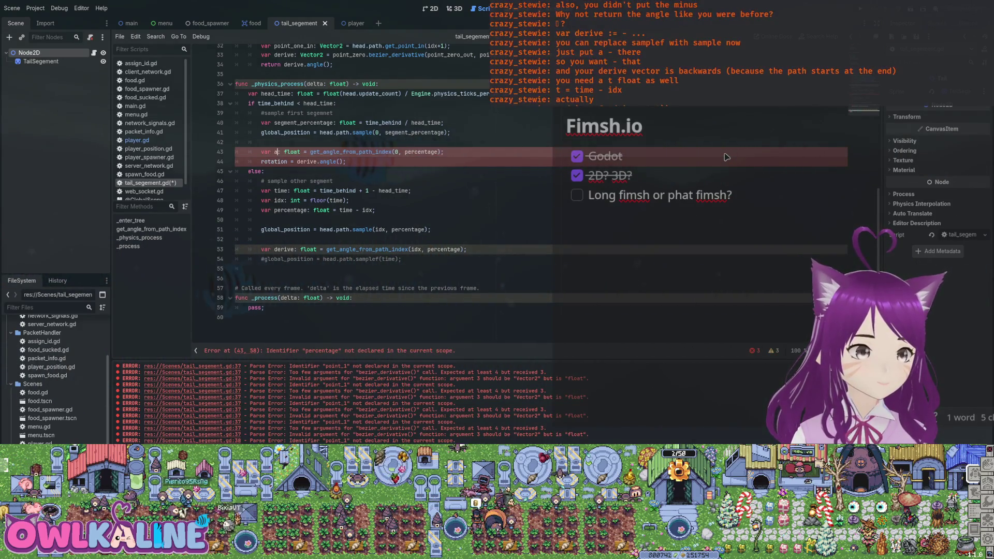
text(le)
key(Down)
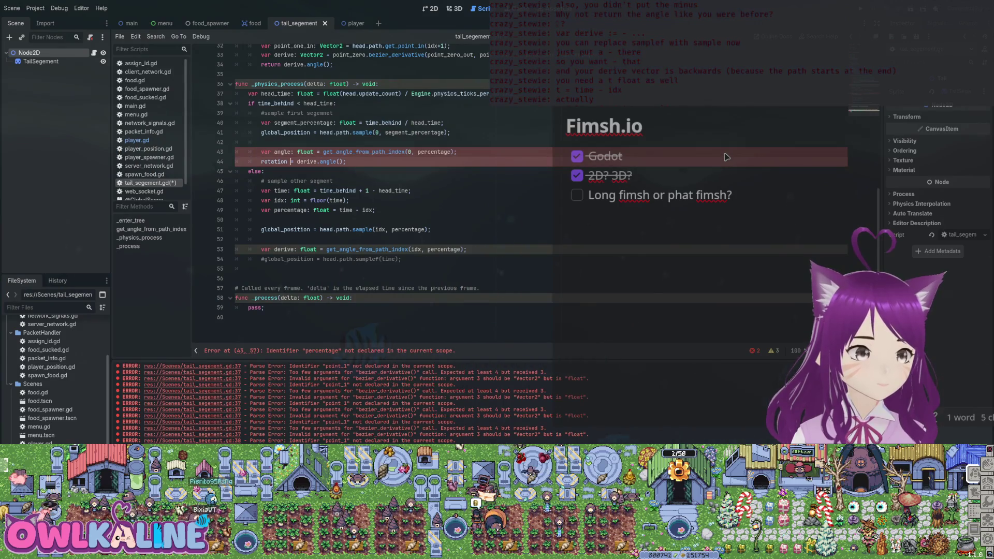
key(shift+End)
text(angle()
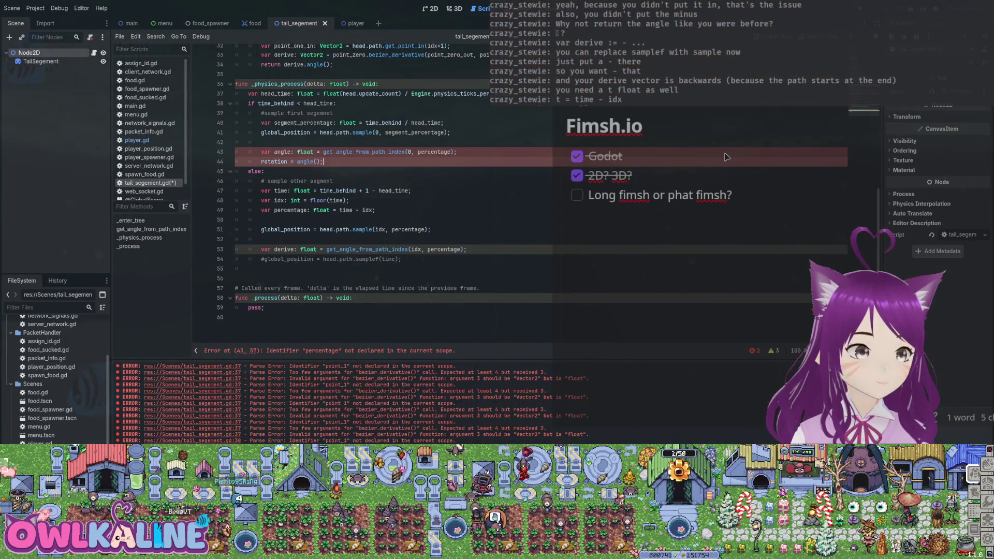
key(ctrl+s)
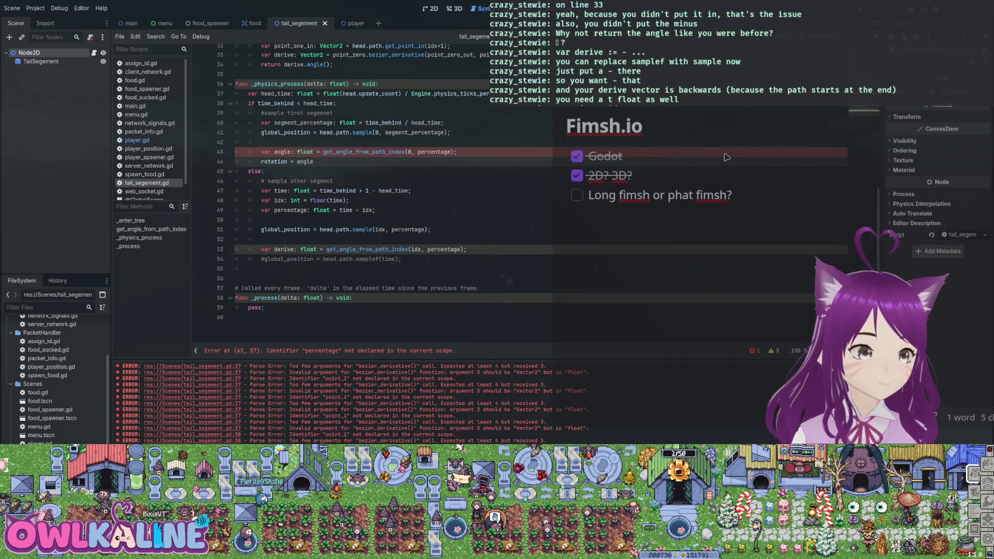
Negate point_zero in the derivative call on line 33 by inserting '-' before it
key(Down)
key(Down)
key(Down)
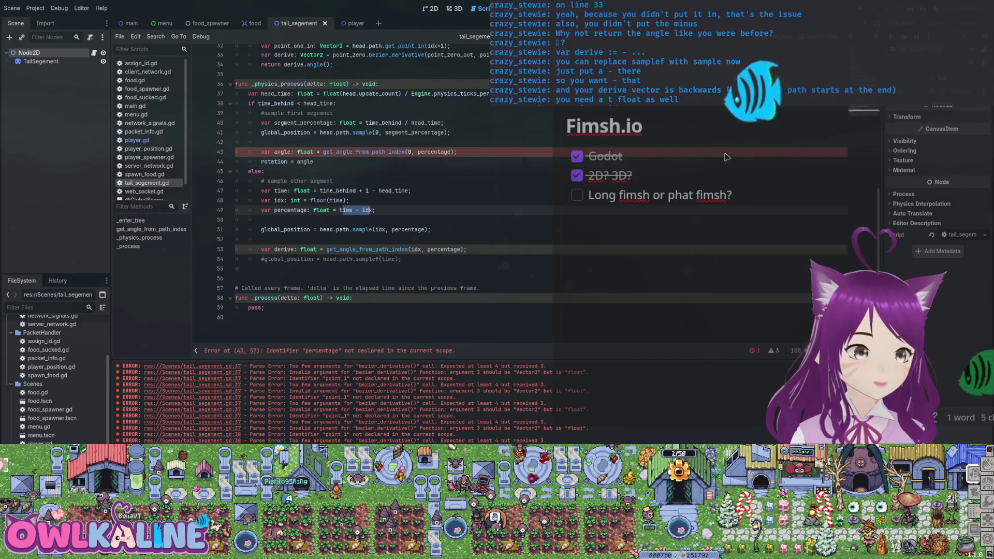
key(ctrl+shift+Left)
key(ctrl+shift+Left)
key(ctrl+shift+Left)
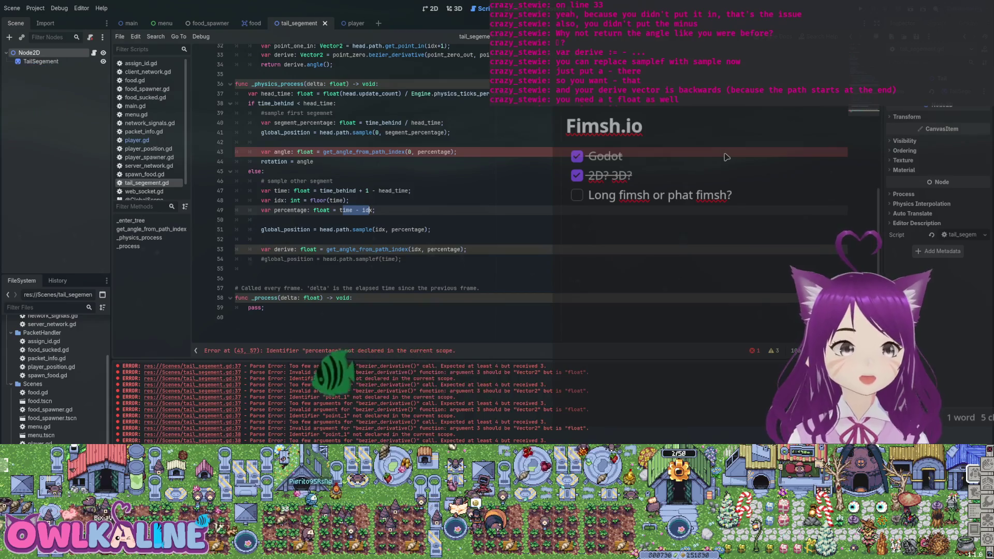
scroll(726, 157, up, 2)
scroll(726, 156, up, 3)
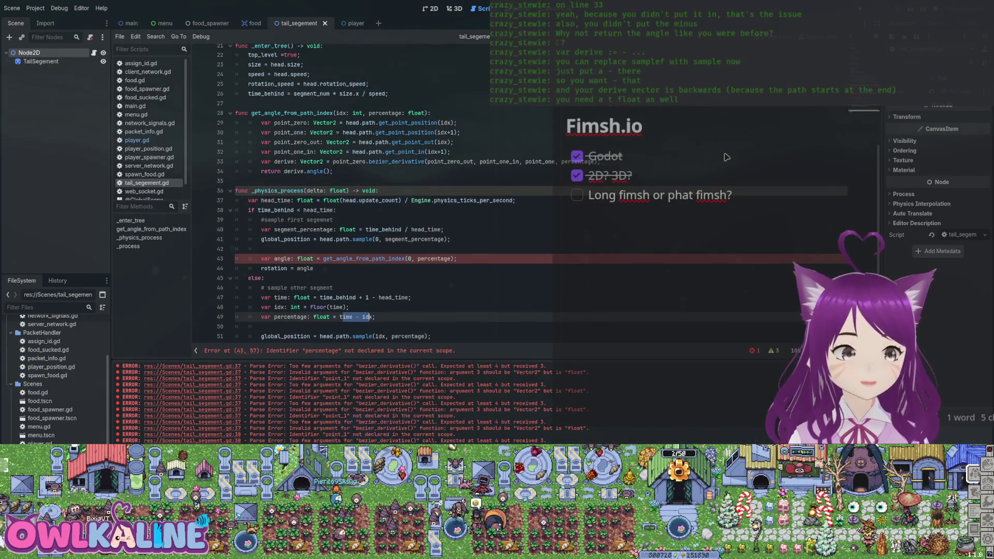
scroll(727, 157, up, 3)
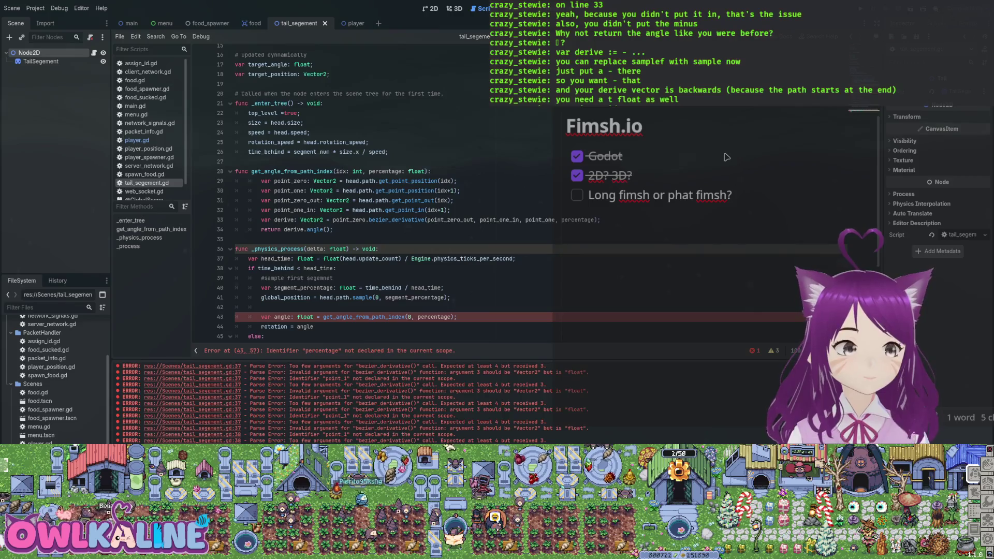
click(367, 219)
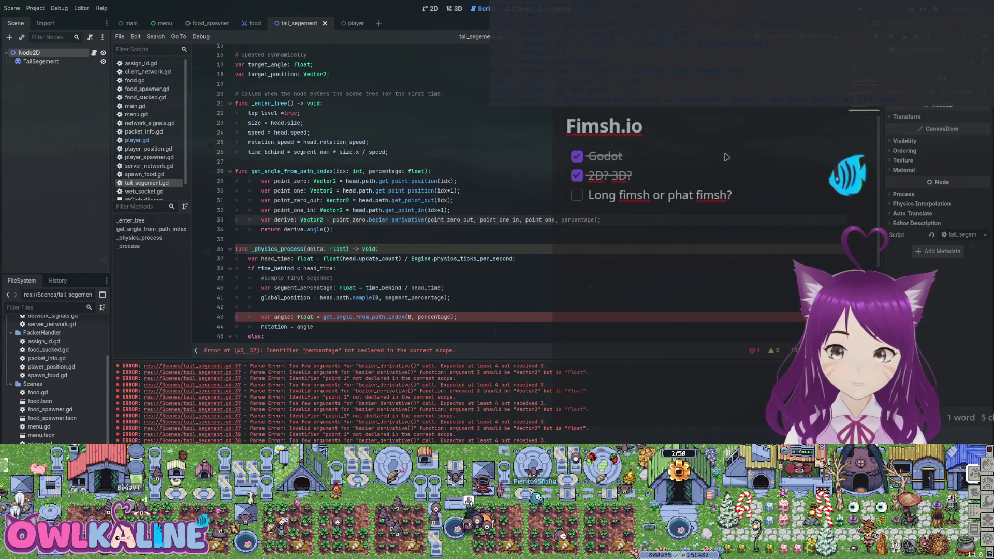
key(ctrl+Right)
key(ctrl+Right)
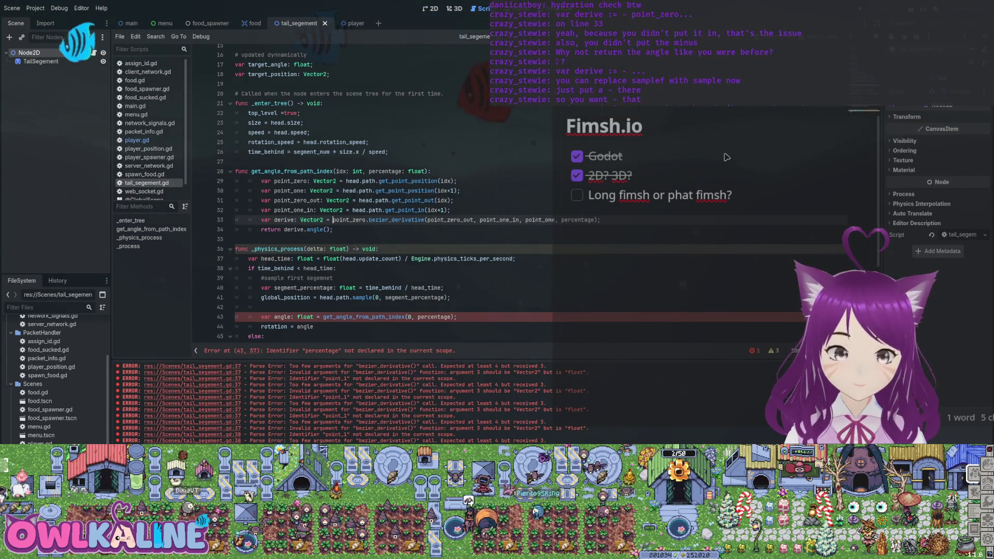
text(-)
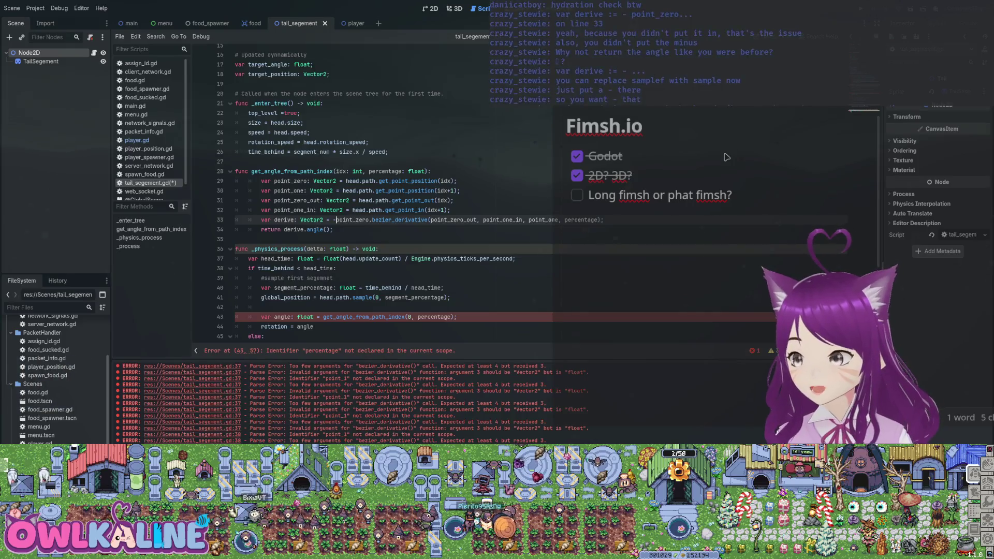
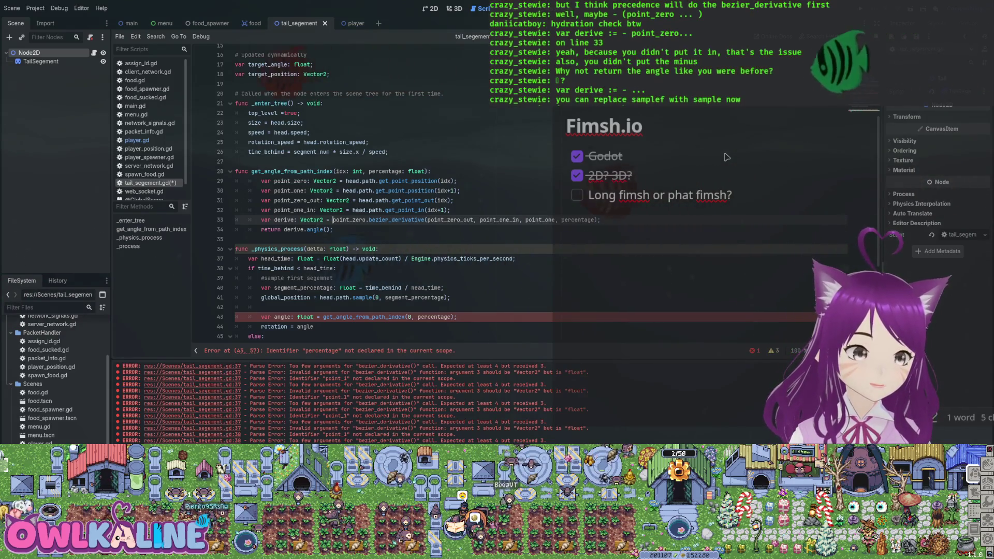
Remove the stray minus before point_zero, make line 34 return (-derive).angle(), and save
key(BackSpace)
key(Down)
key(ctrl+Left)
key(ctrl+Left)
key(ctrl+Left)
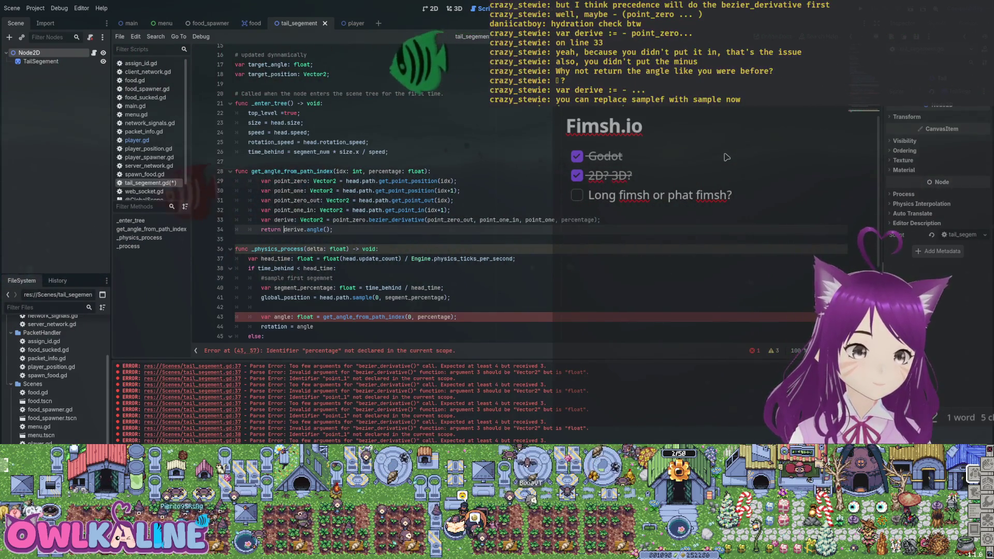
text(-)
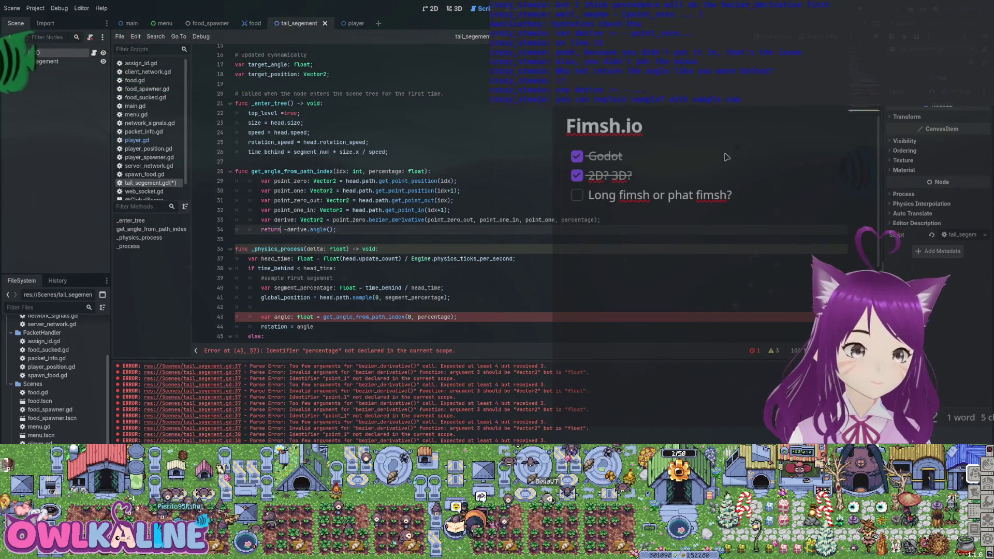
text(()
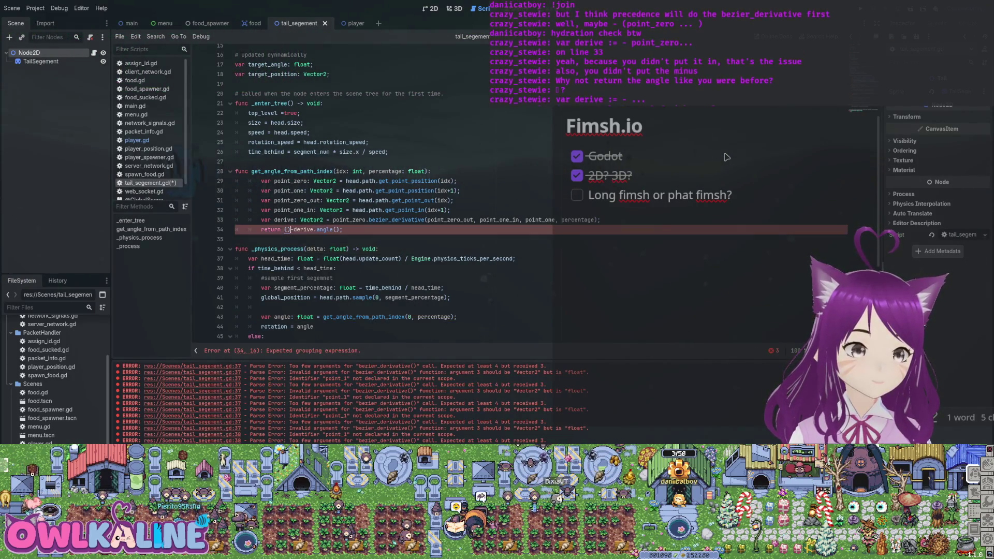
key(ctrl+Right)
text())
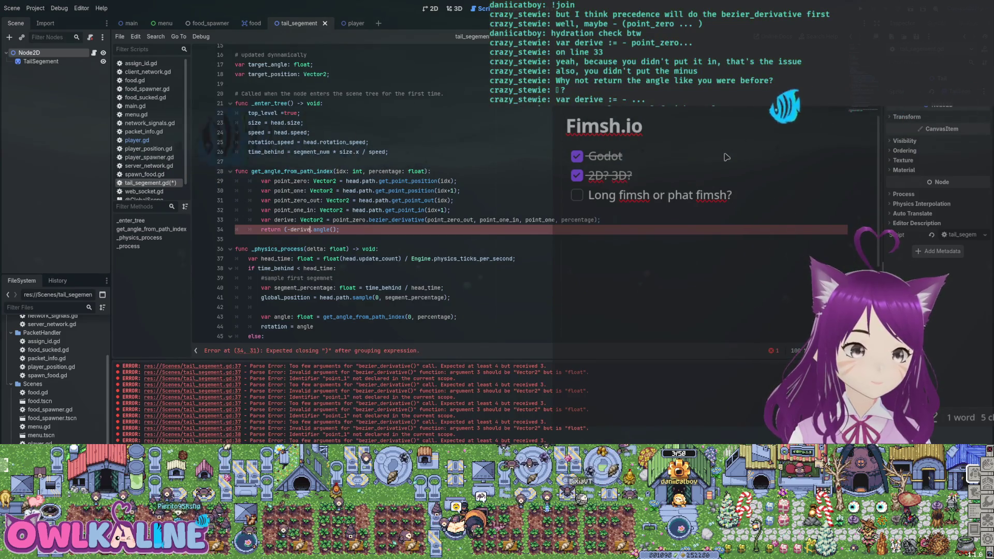
key(Down)
key(Down)
key(ctrl+s)
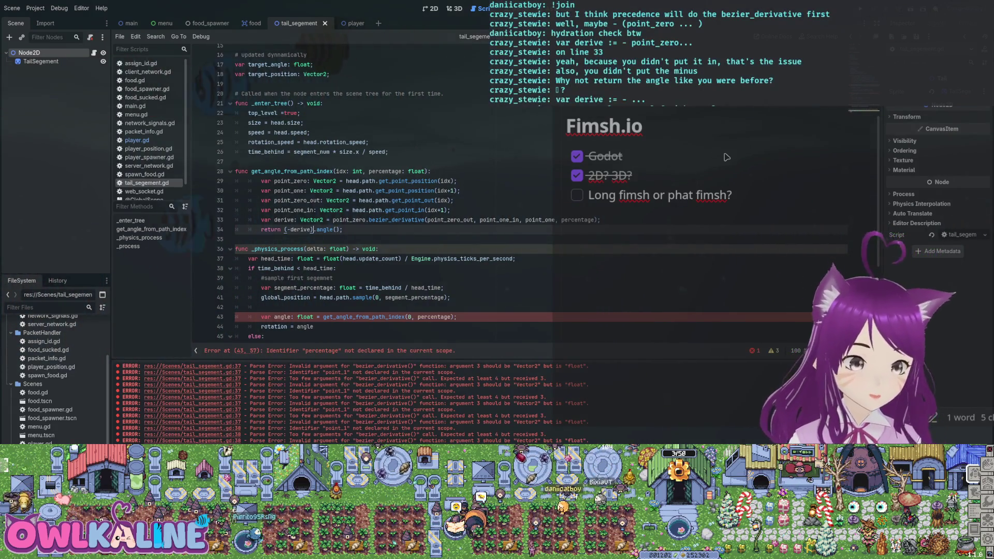
key(Up)
key(Up)
key(Up)
scroll(727, 156, down, 2)
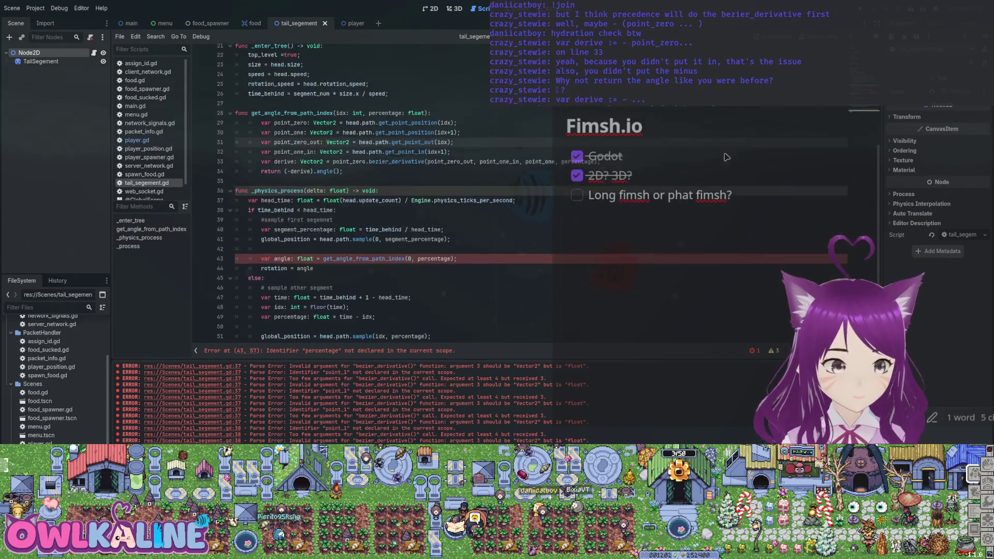
Add a '-> float' return type to the get_angle_from_path_index header and save the script
key(Down)
key(Down)
key(Down)
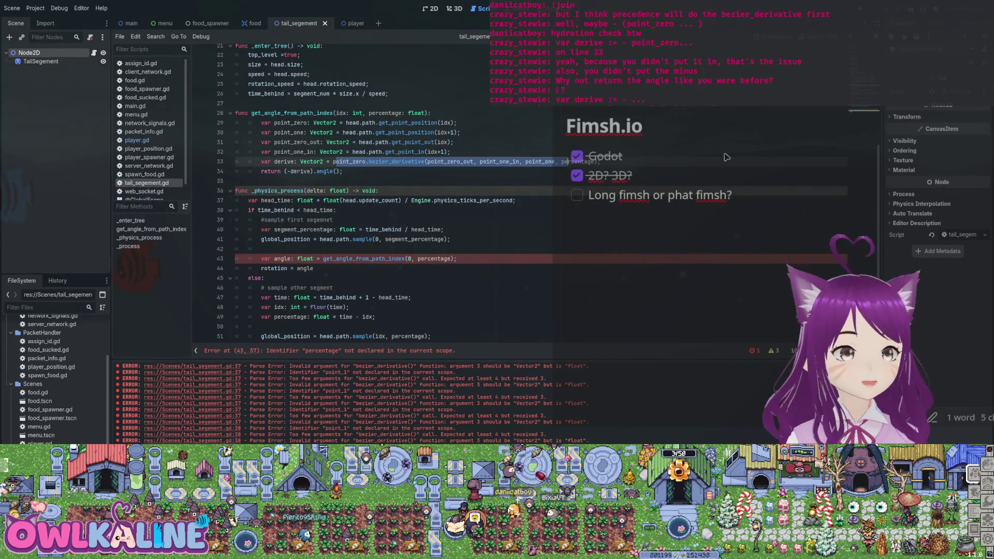
scroll(727, 157, down, 1)
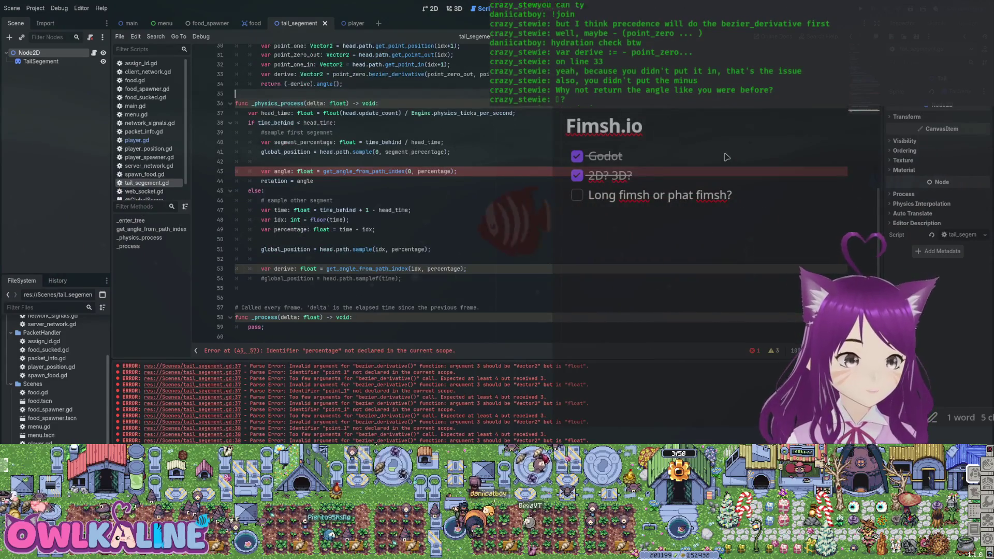
scroll(727, 157, up, 6)
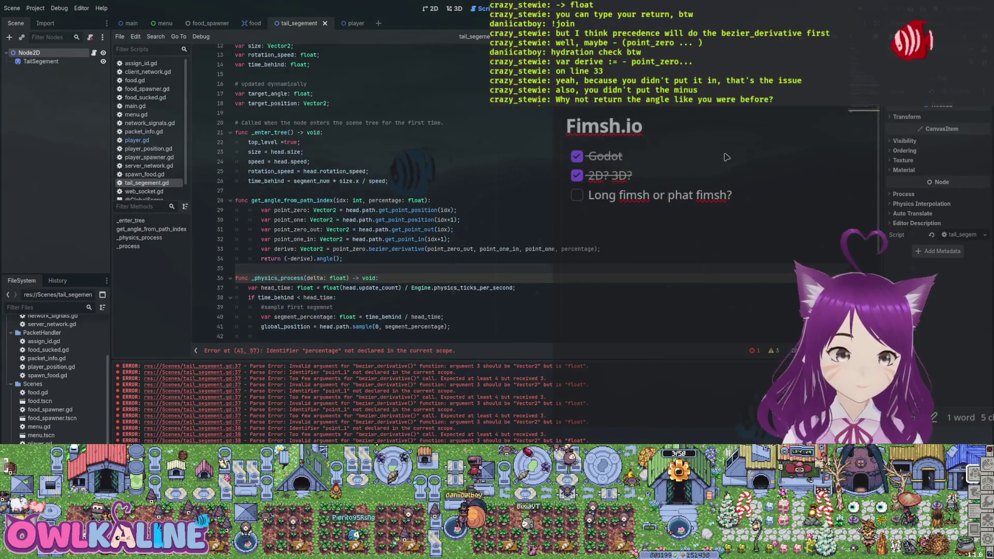
key(Up)
key(Up)
key(Up)
key(End)
key(BackSpace)
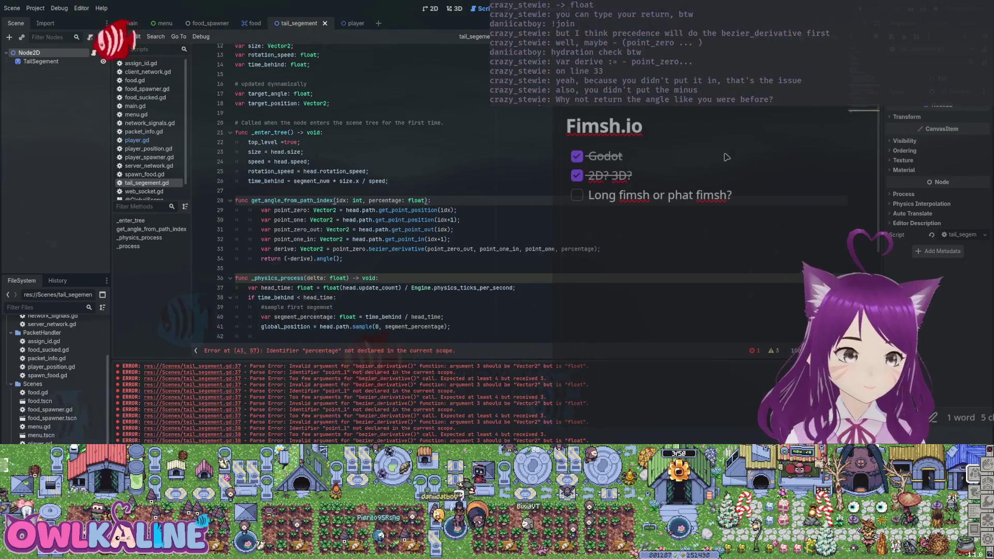
text(:)
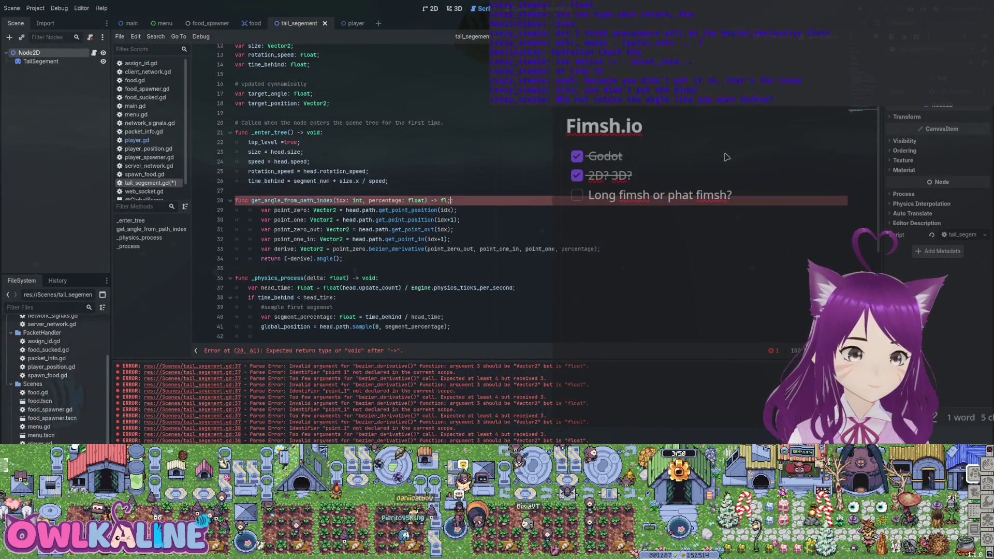
text(oat)
key(ctrl+s)
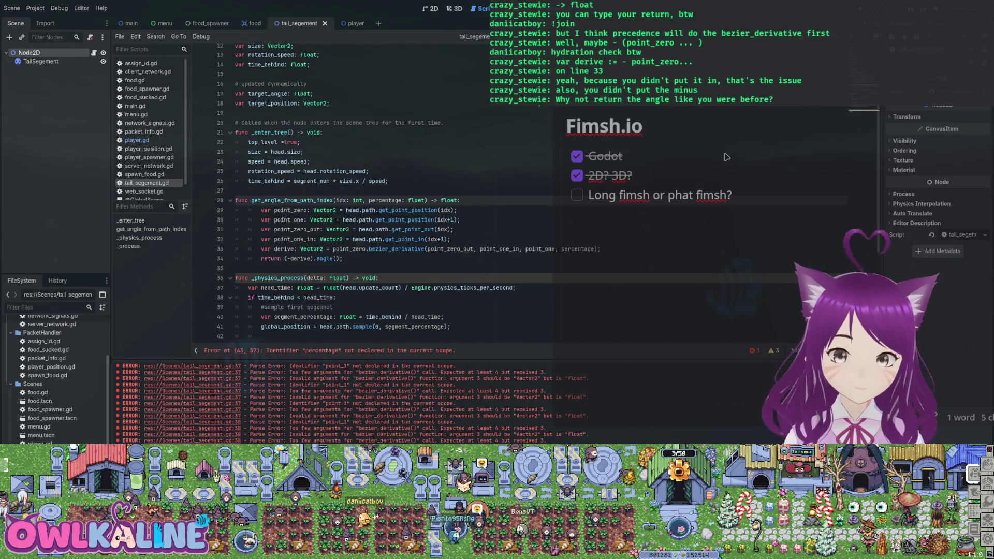
Go down to the erroring line 43 and select its percentage argument
scroll(727, 157, down, 6)
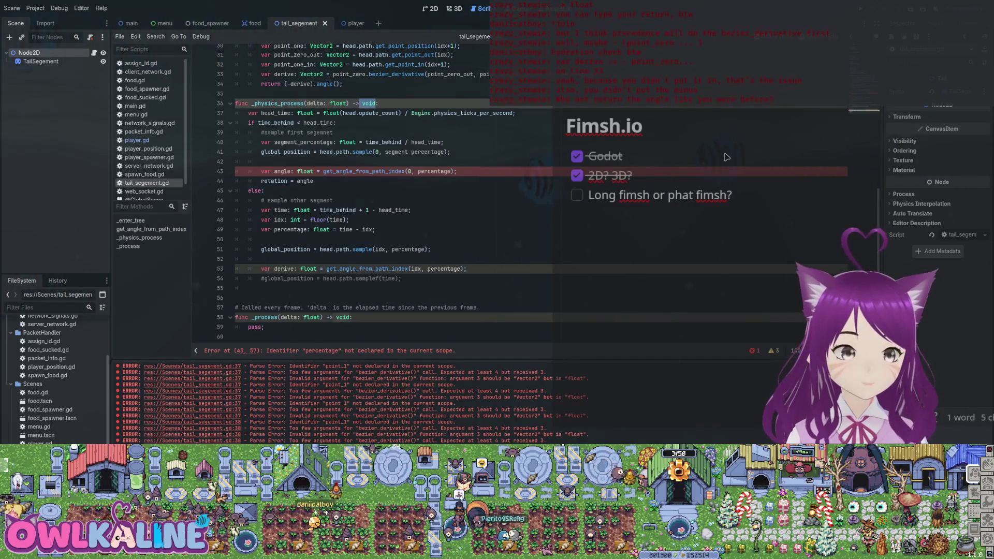
key(Down)
key(Down)
key(Down)
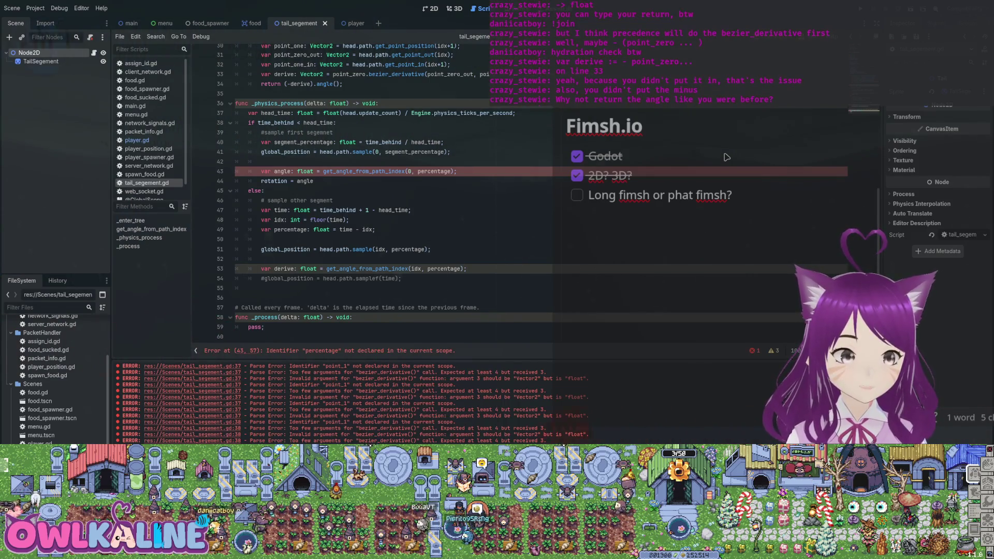
key(ctrl+d)
Replace percentage on line 43 with segment_percentage copied from line 41
double_click(414, 151)
key(ctrl+c)
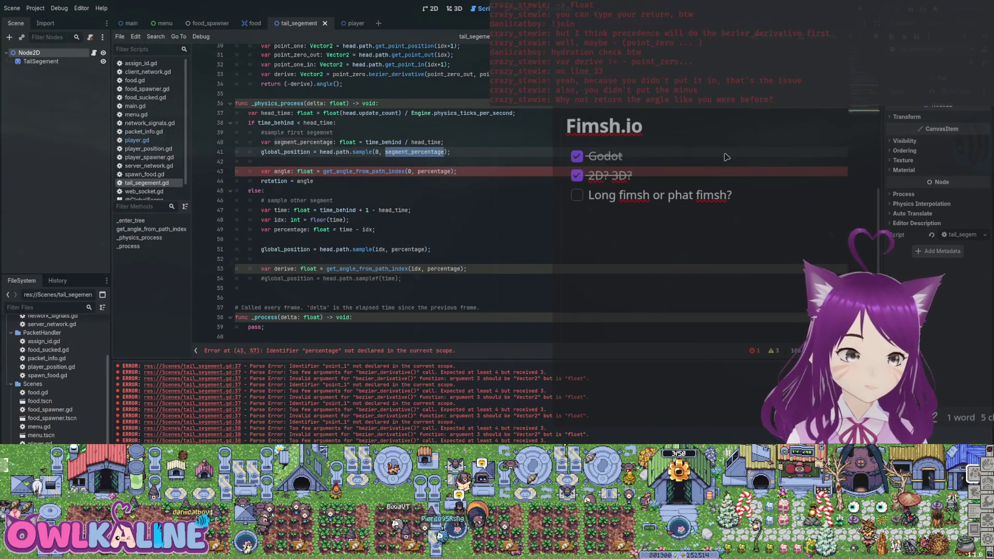
double_click(435, 172)
key(ctrl+v)
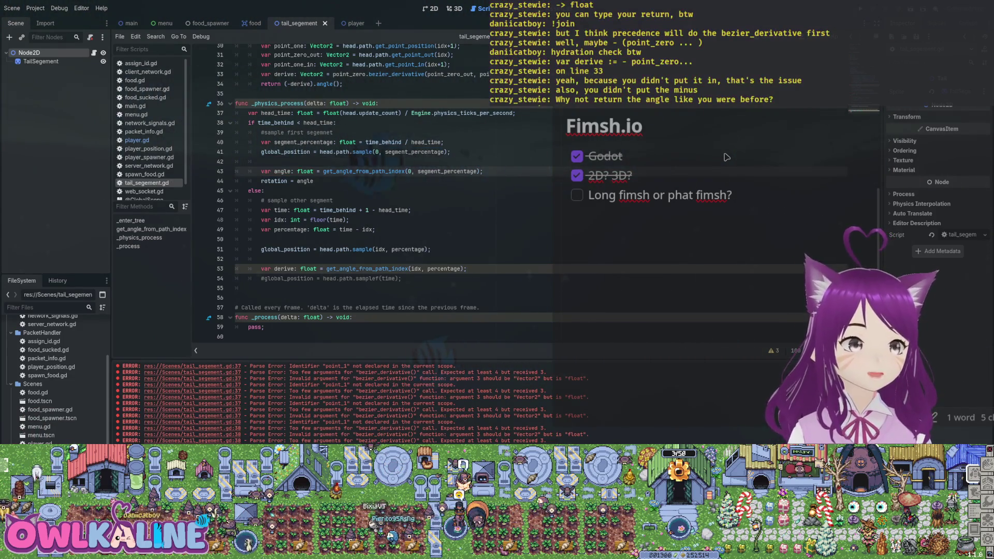
Declare 'var idx: int = 0;' and 'var percentage' = 0.0 below the head_time line
click(516, 113)
key(Return)
text(var)
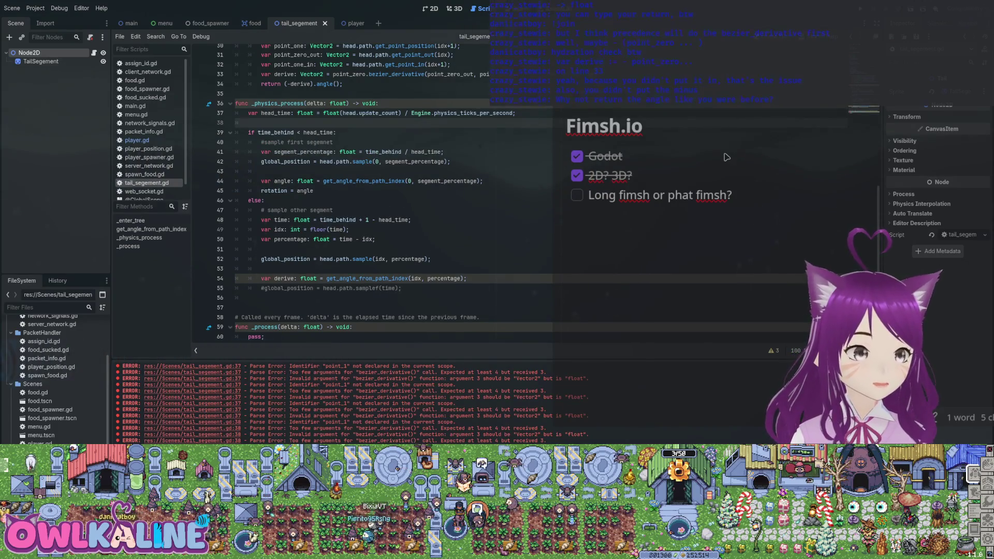
text( idx: = 0;)
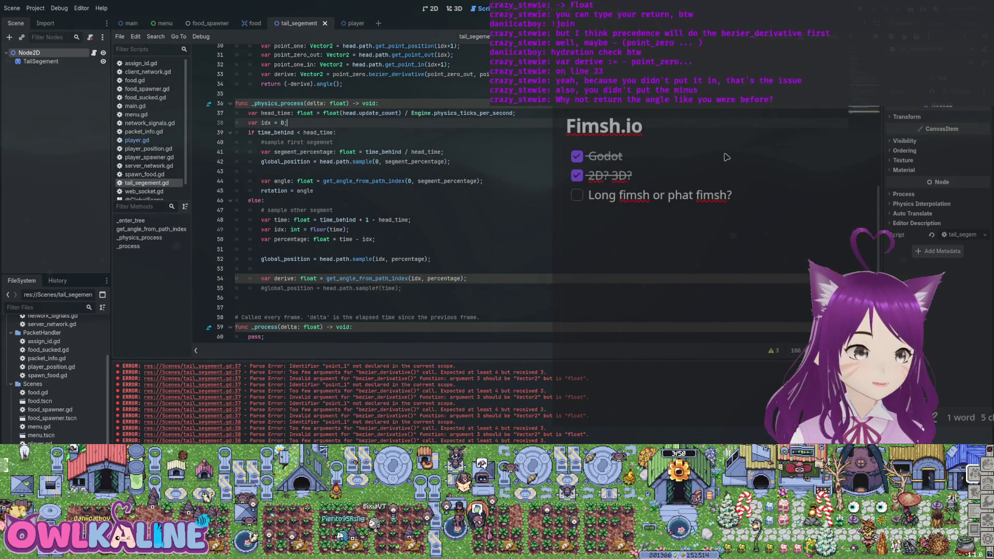
key(Left)
key(Left)
key(Left)
text(: int)
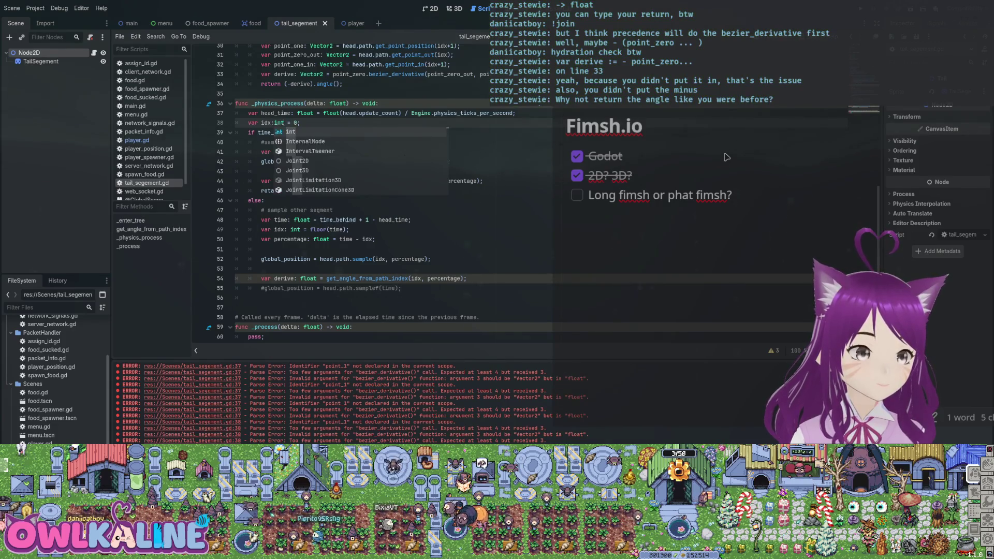
key(End)
key(Return)
text(var per)
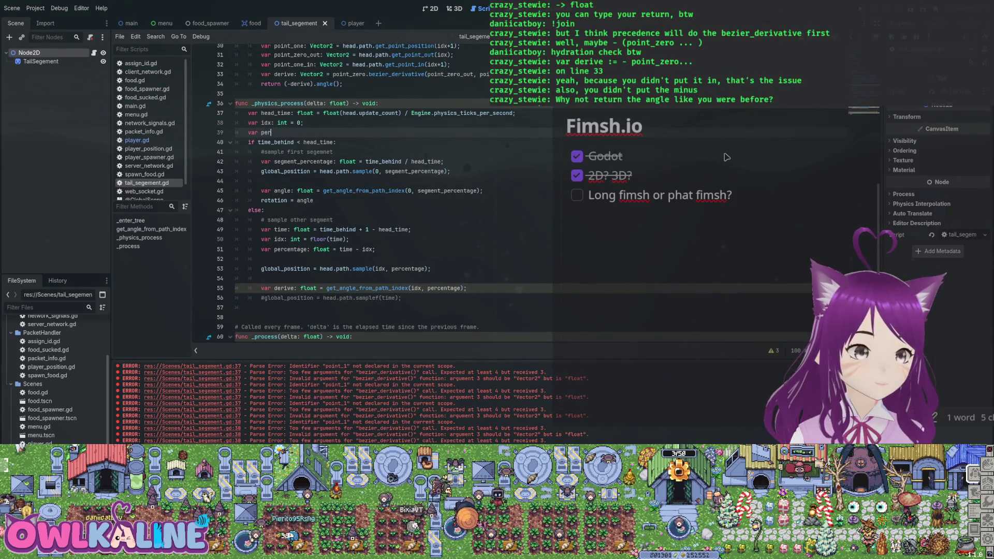
text(centage: i)
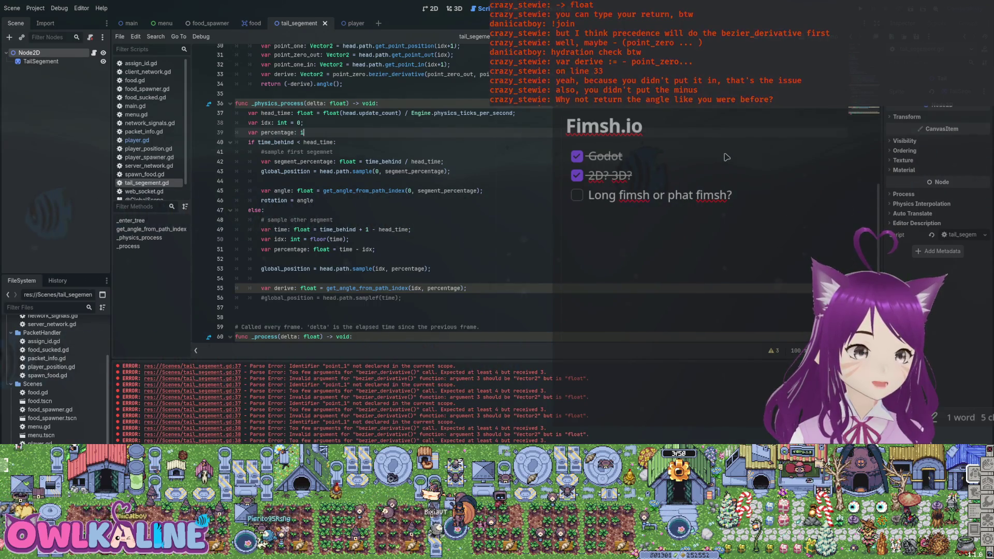
text(nt 0)
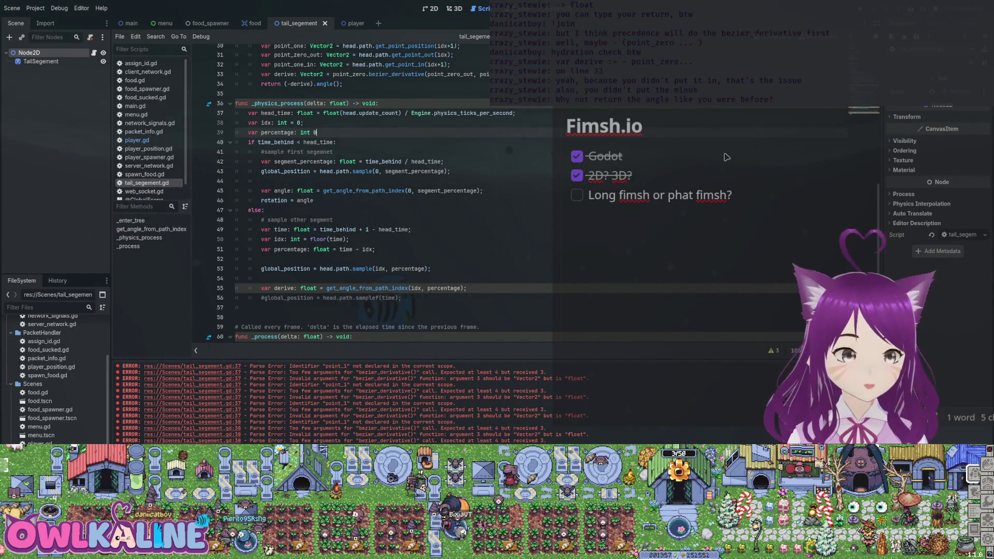
key(BackSpace)
text(= 0.0)
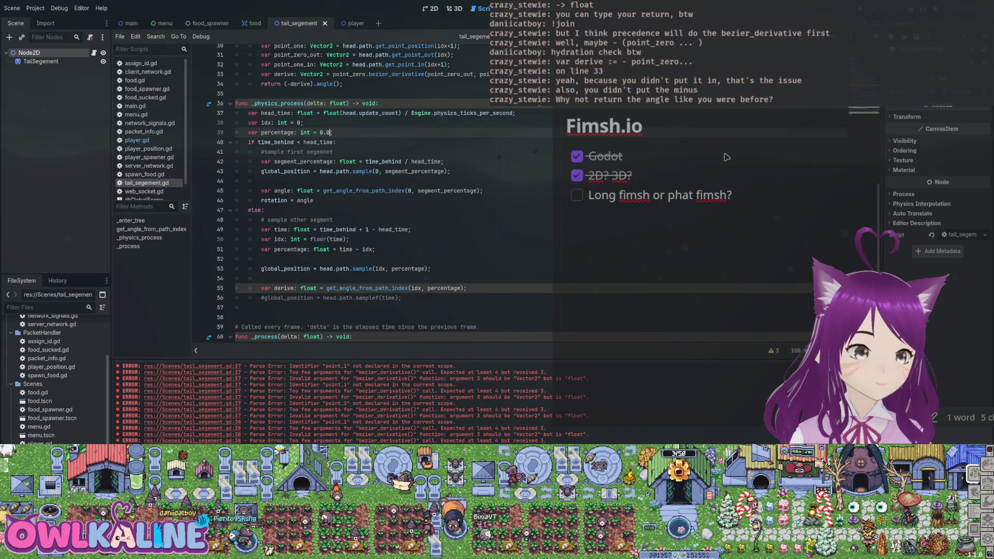
key(BackSpace)
key(BackSpace)
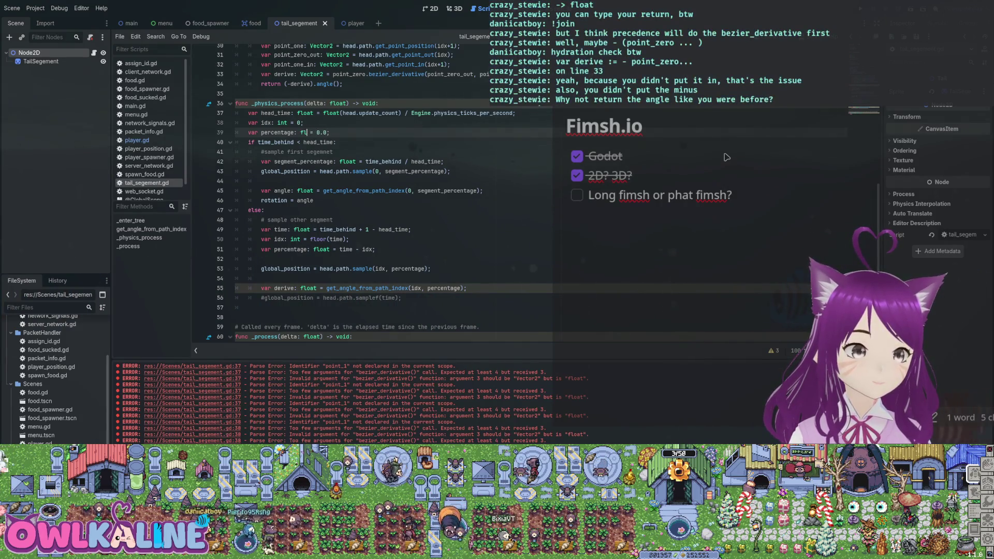
key(Down)
key(Down)
key(Down)
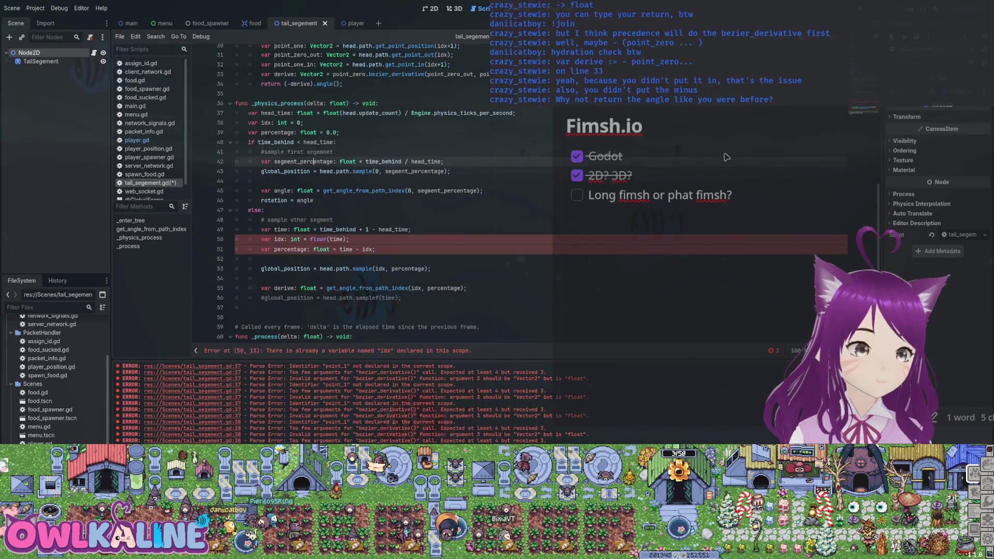
Rename segment_percentage to the existing percentage variable, dropping its var keyword
key(Left)
key(Left)
key(BackSpace)
key(BackSpace)
key(BackSpace)
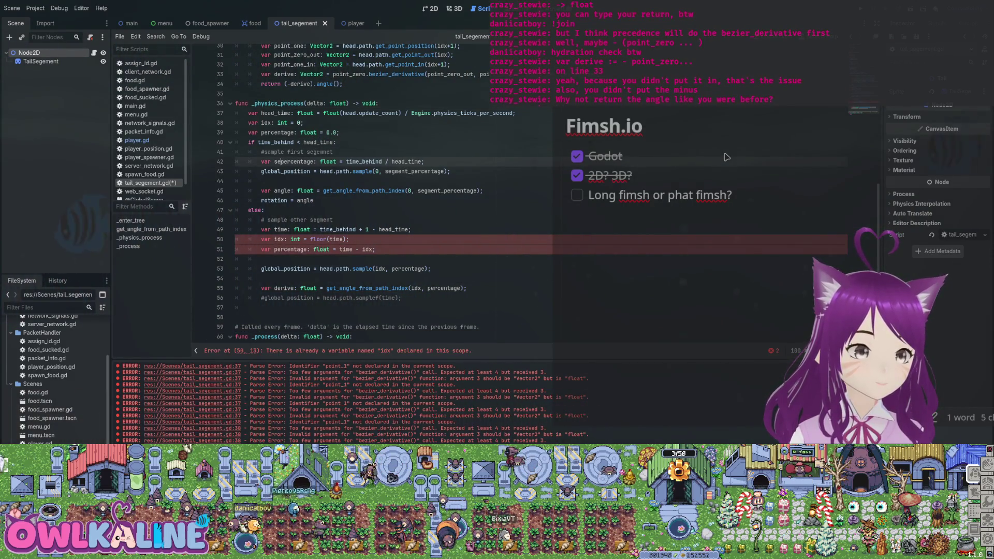
key(BackSpace)
key(BackSpace)
key(BackSpace)
key(Down)
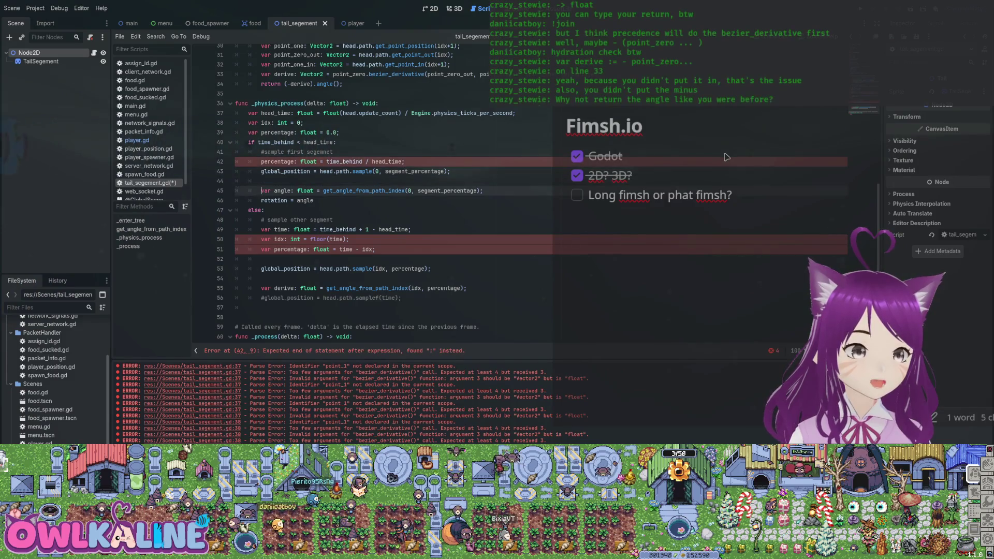
Move the position, angle and rotation lines below the if/else block
key(shift+Down)
key(shift+Down)
key(shift+Down)
key(shift+End)
key(BackSpace)
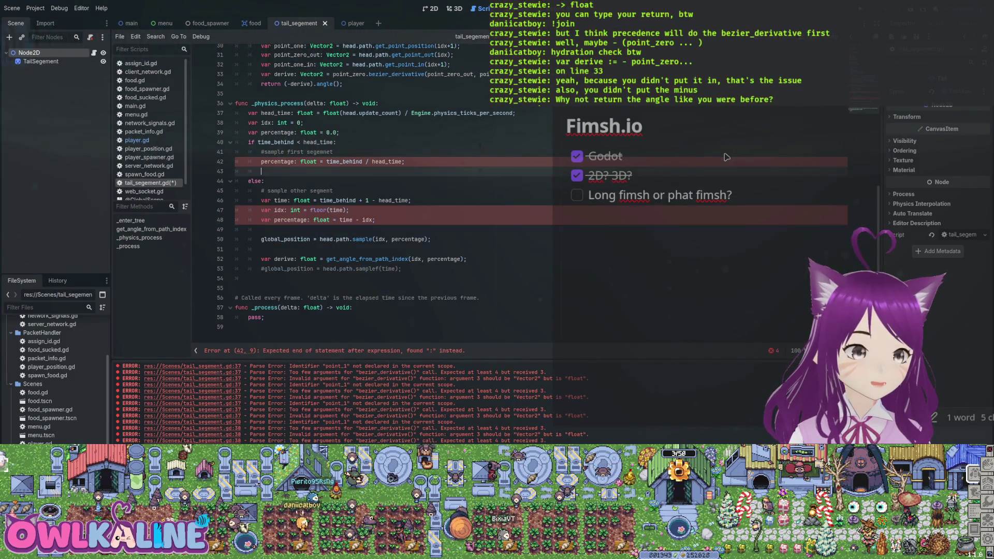
key(Down)
key(Down)
key(Down)
key(Down)
key(ctrl+v)
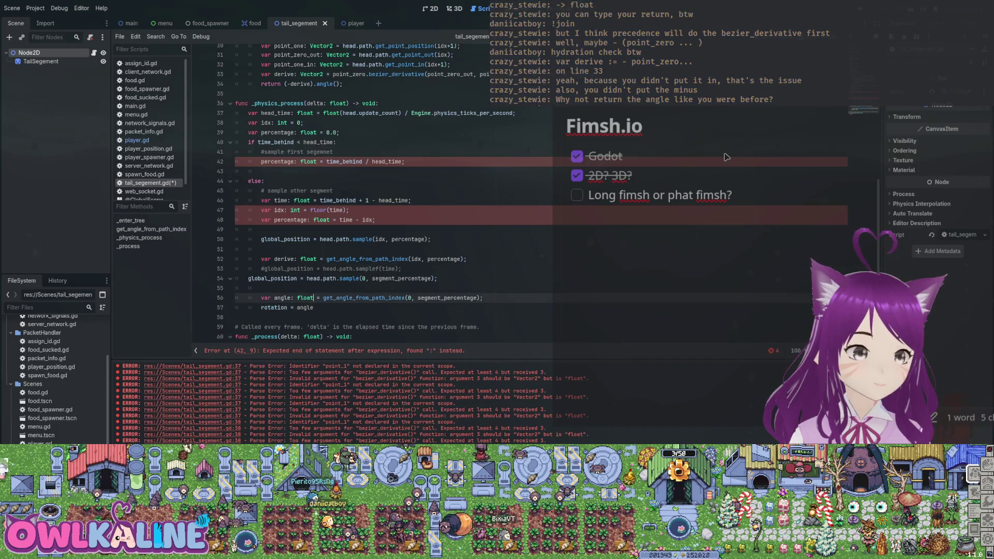
key(Up)
key(Up)
key(Up)
key(Up)
key(Up)
Remove the redeclaring var keywords from idx and percentage in the else branch
key(Down)
key(Down)
key(Down)
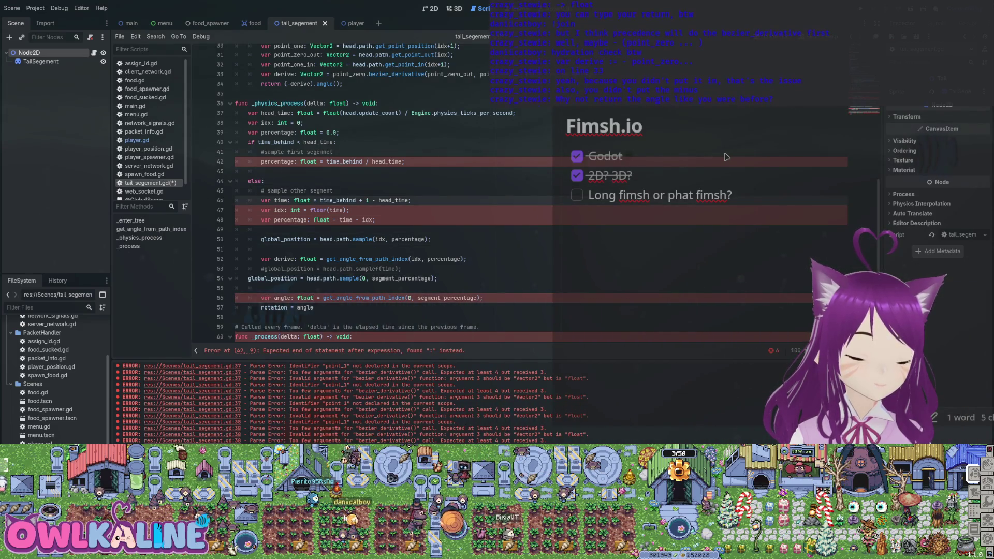
key(Down)
key(Home)
key(Delete)
key(Delete)
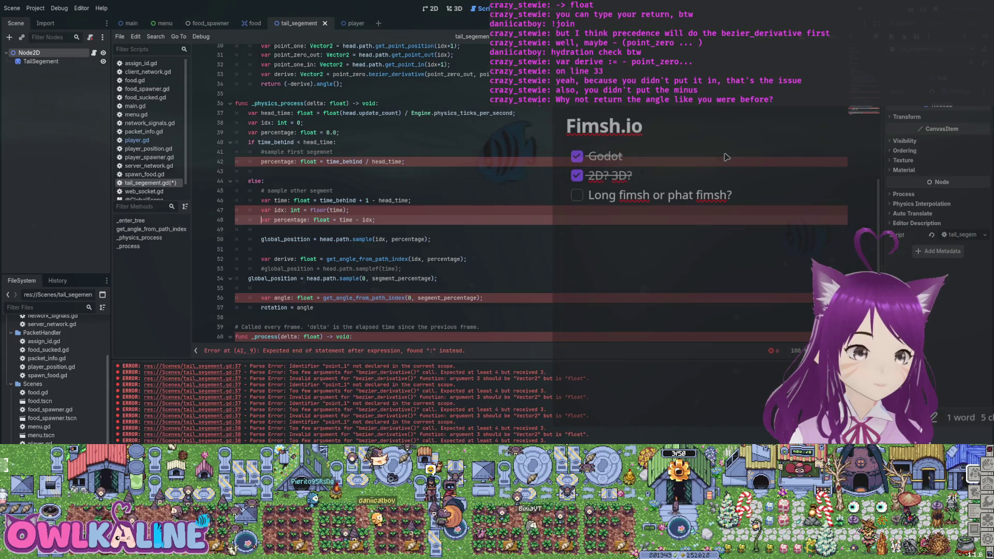
key(Delete)
key(Delete)
key(Up)
key(Delete)
key(Delete)
key(Delete)
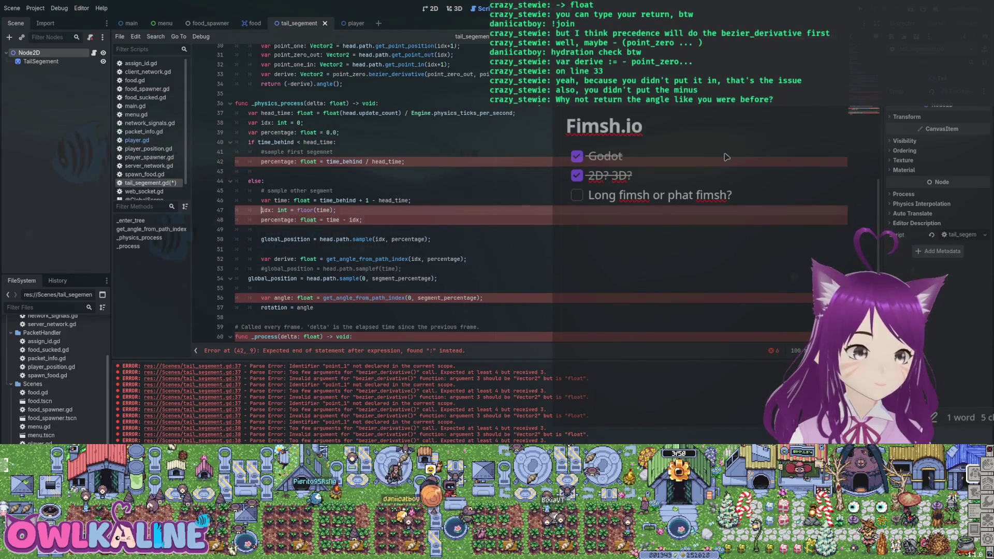
key(Down)
key(Down)
Delete the obsolete sampling and derive lines and make the sample call use idx and percentage
key(shift+Down)
key(shift+Down)
key(shift+Down)
key(shift+End)
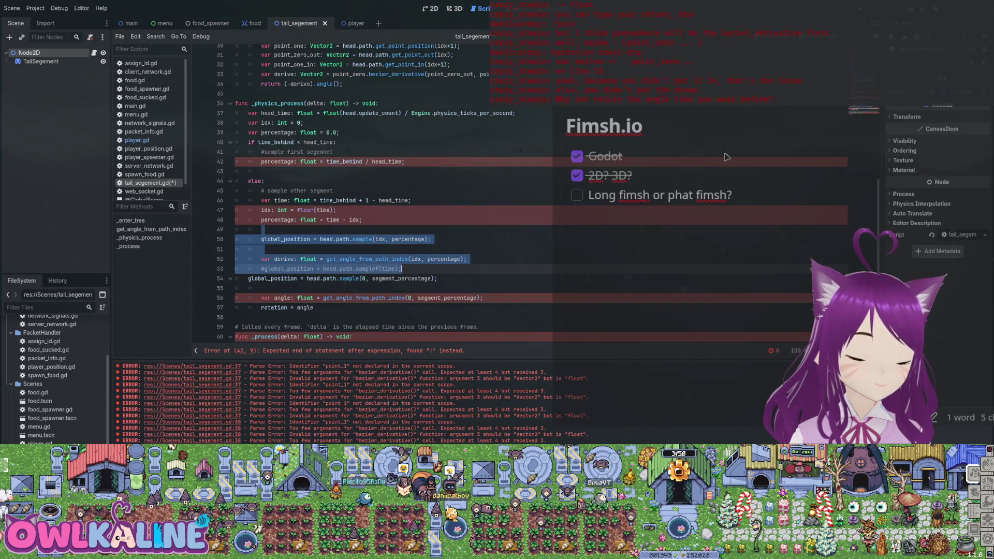
key(Delete)
key(ctrl+shift+k)
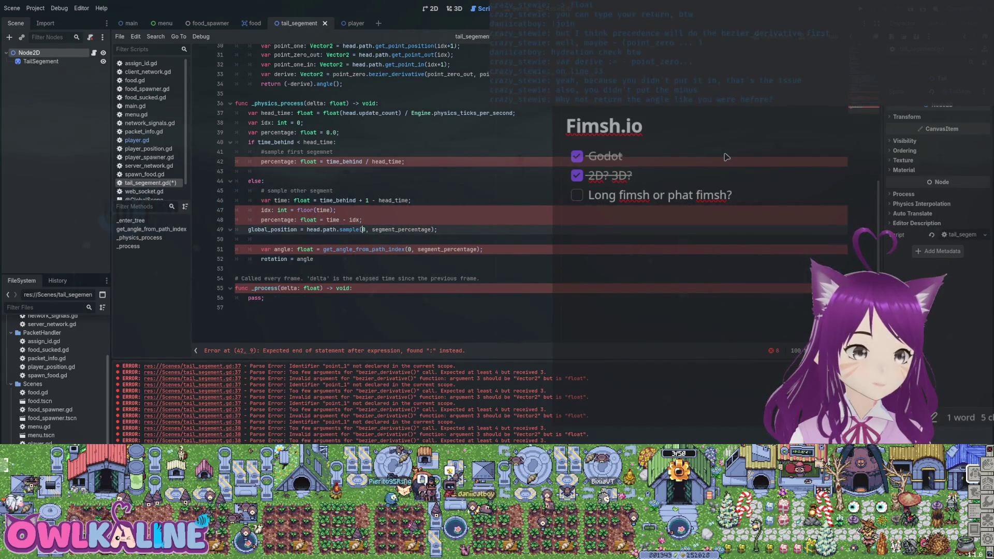
text(idx)
key(Right)
key(Right)
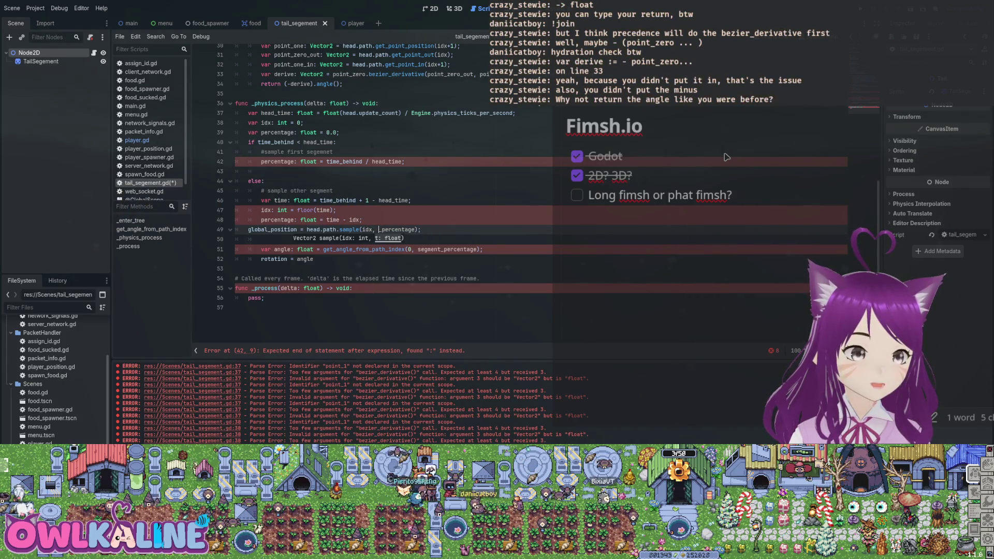
key(Delete)
key(End)
key(Return)
text(ro)
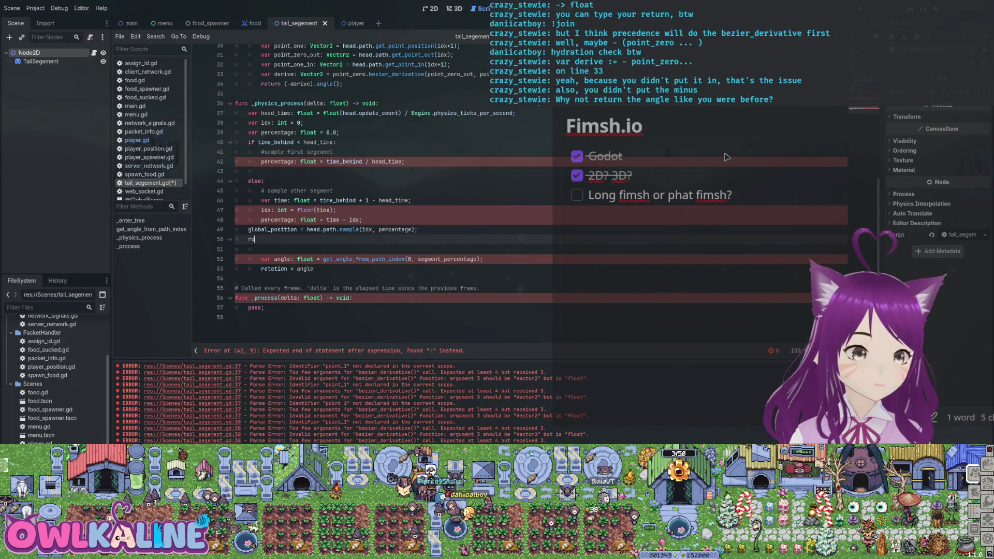
text(tation =)
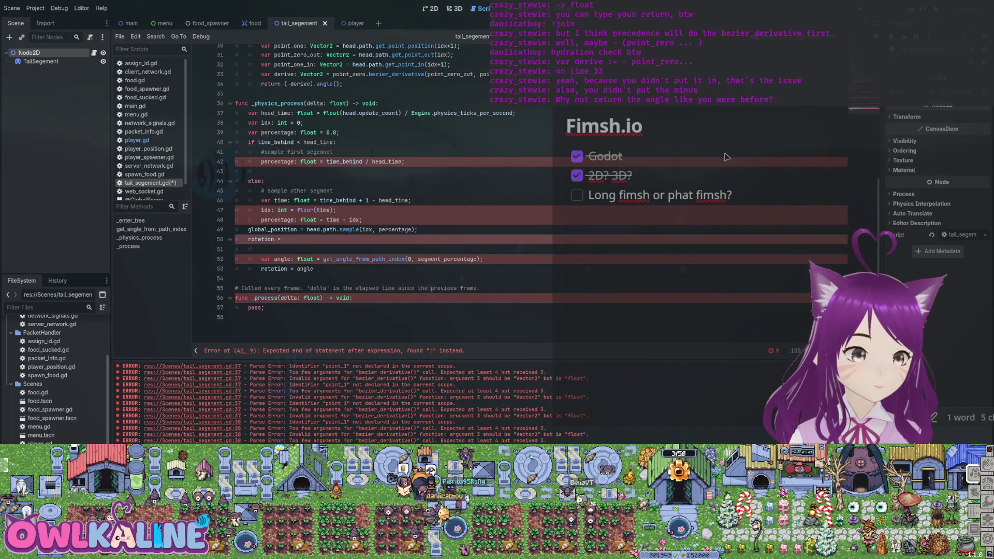
Turn the angle line into a rotation assignment and delete the redundant rotation = angle line
key(Down)
key(Down)
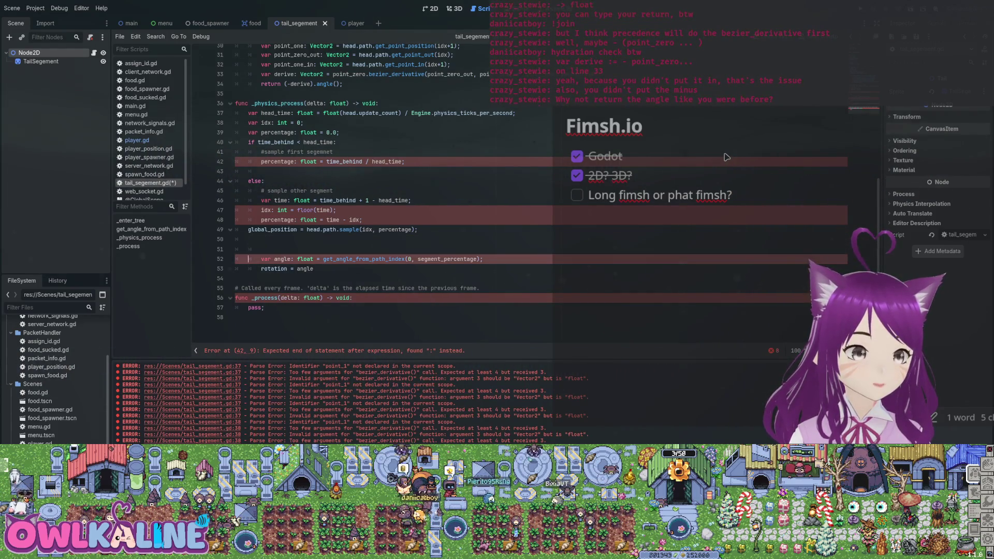
key(Delete)
key(Delete)
key(Delete)
key(Delete)
key(Delete)
key(Delete)
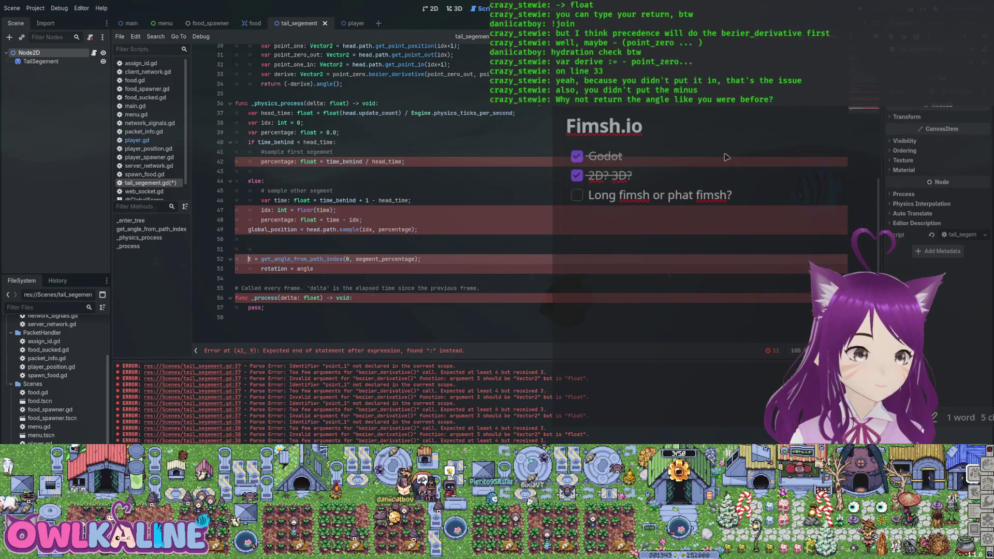
text(ro)
key(Tab)
text(rotation)
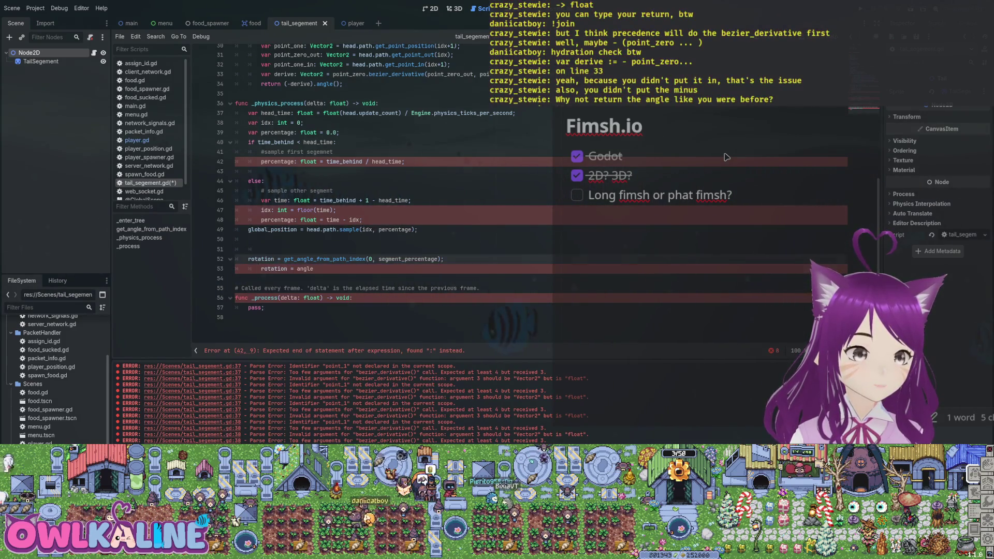
key(Down)
key(Home)
key(shift+End)
key(BackSpace)
Tidy the blank lines around global_position and after the first-segment branch
key(BackSpace)
key(BackSpace)
key(Up)
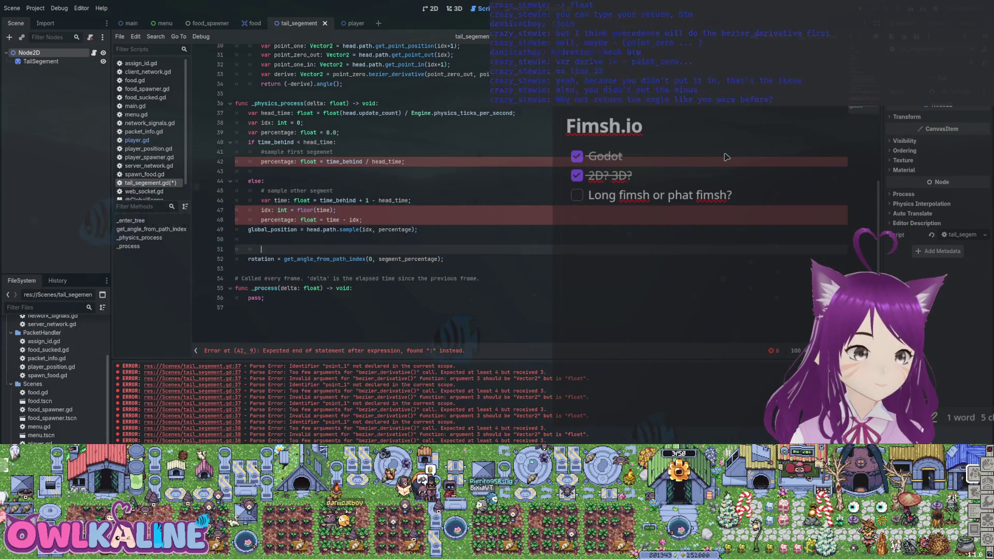
key(BackSpace)
key(BackSpace)
key(BackSpace)
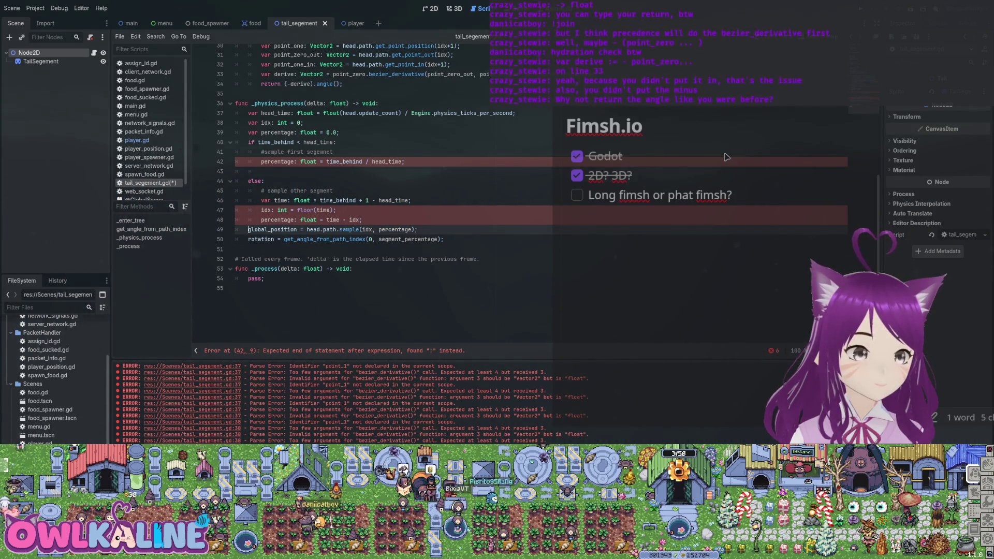
key(Return)
key(Up)
key(Up)
key(Up)
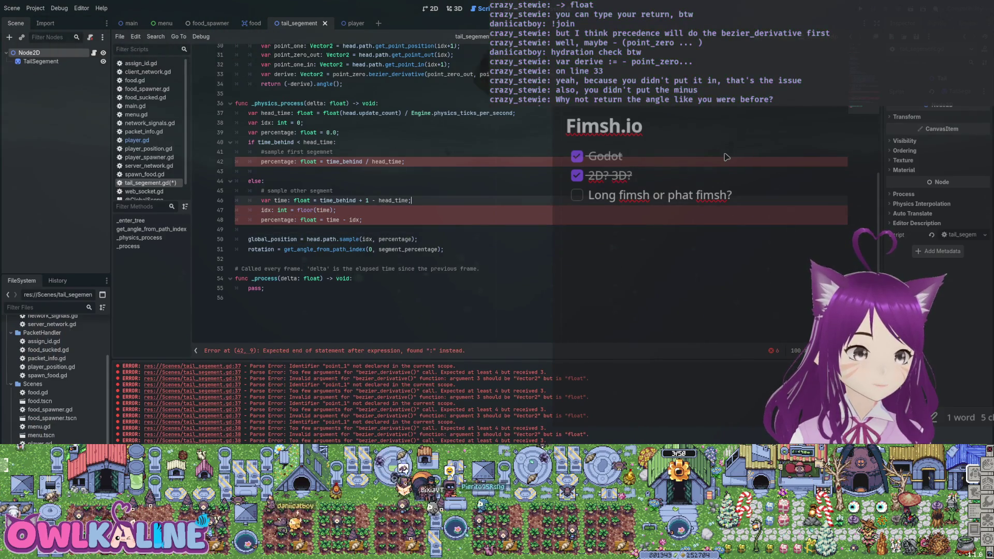
key(Up)
key(Up)
key(Up)
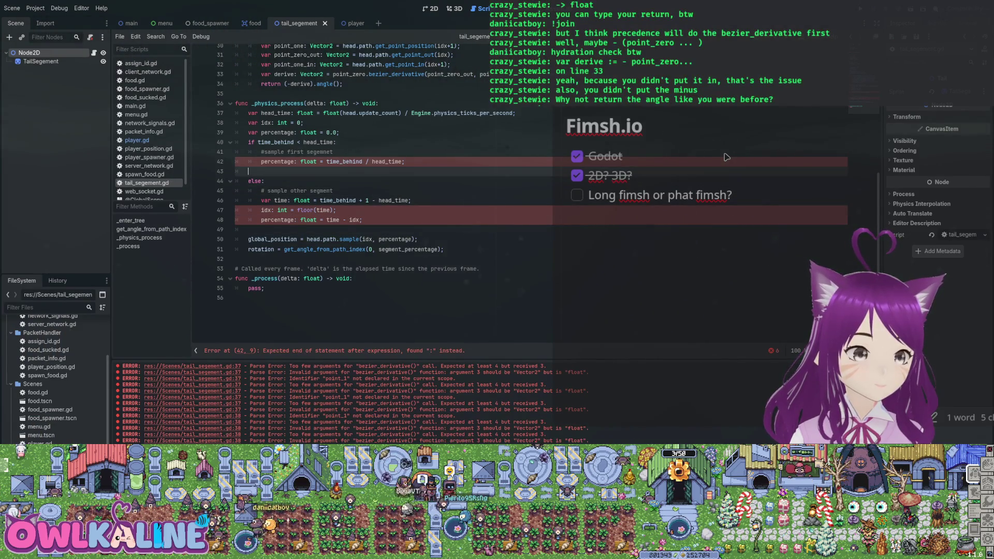
key(BackSpace)
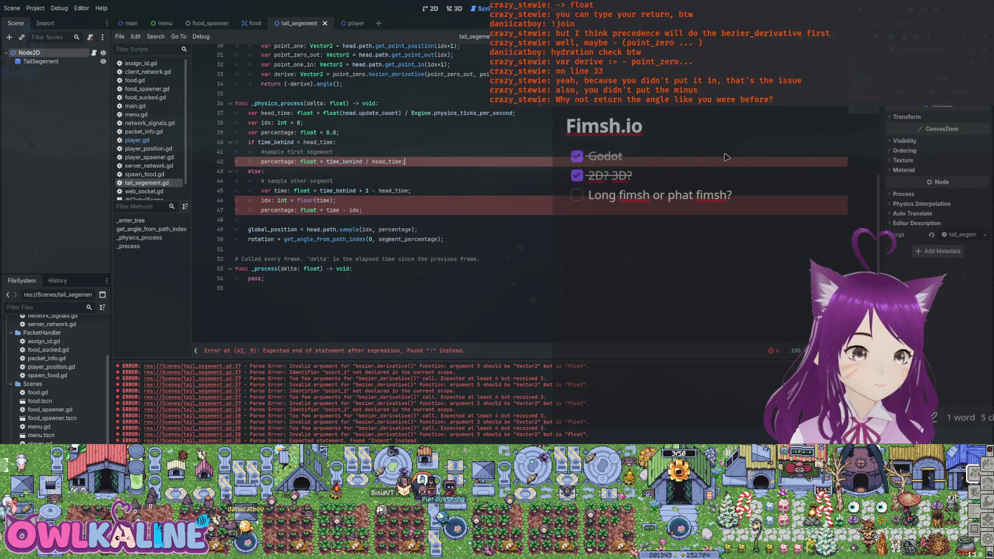
Strip the float and int type annotations from idx and percentage in both branches, and save
key(Home)
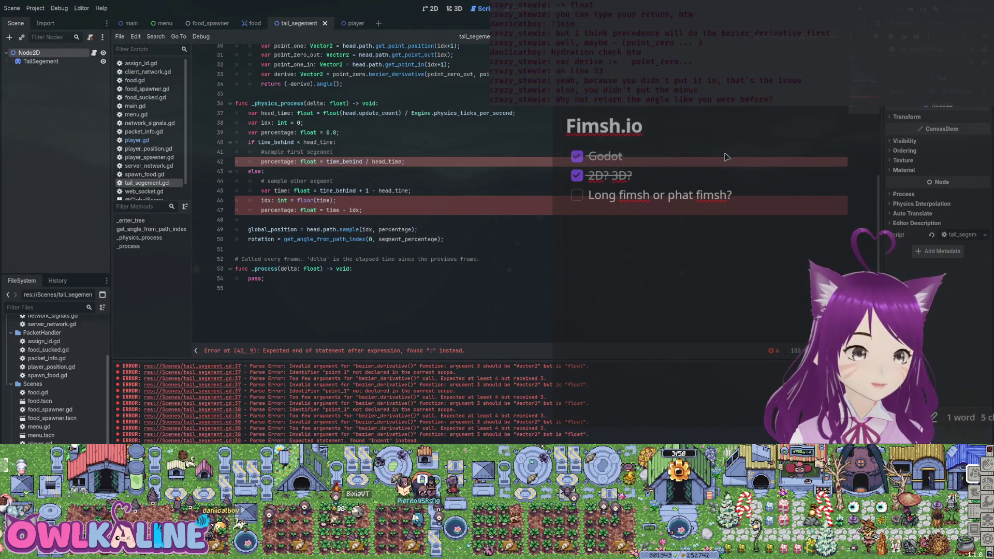
key(ctrl+Right)
key(Delete)
key(Delete)
key(Delete)
key(Down)
key(Down)
key(Down)
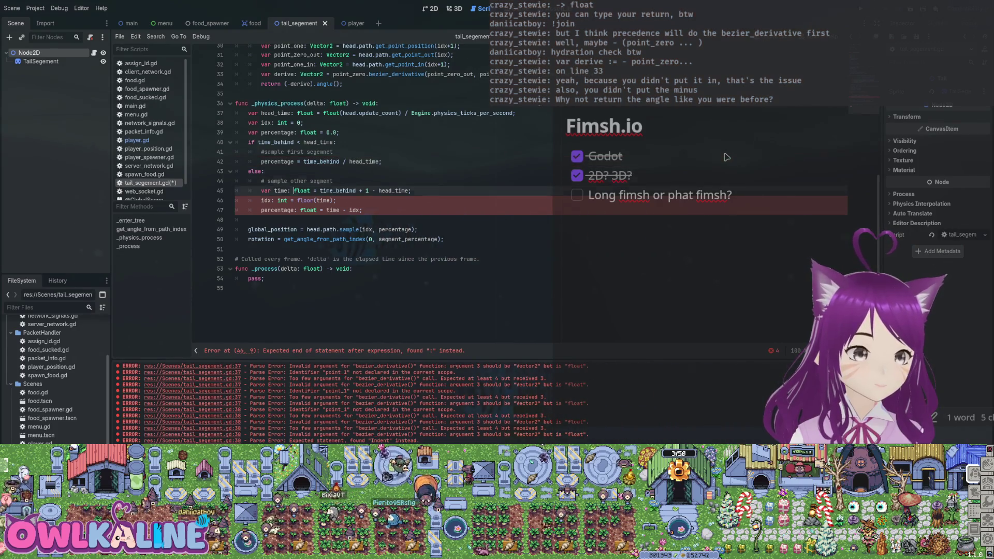
key(ctrl+Left)
key(ctrl+Left)
key(Delete)
key(Delete)
key(Delete)
key(BackSpace)
key(BackSpace)
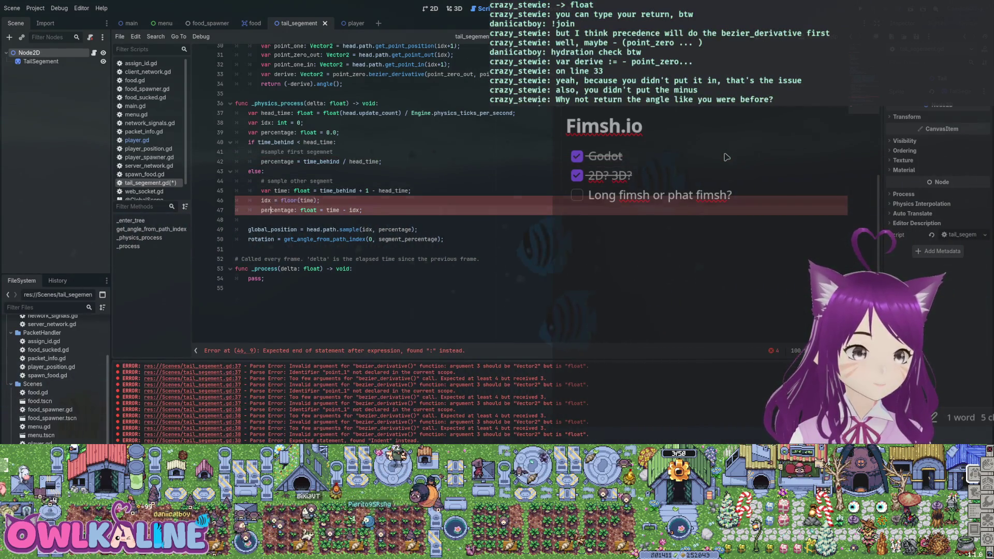
key(Down)
key(ctrl+Right)
key(Delete)
key(Delete)
key(Delete)
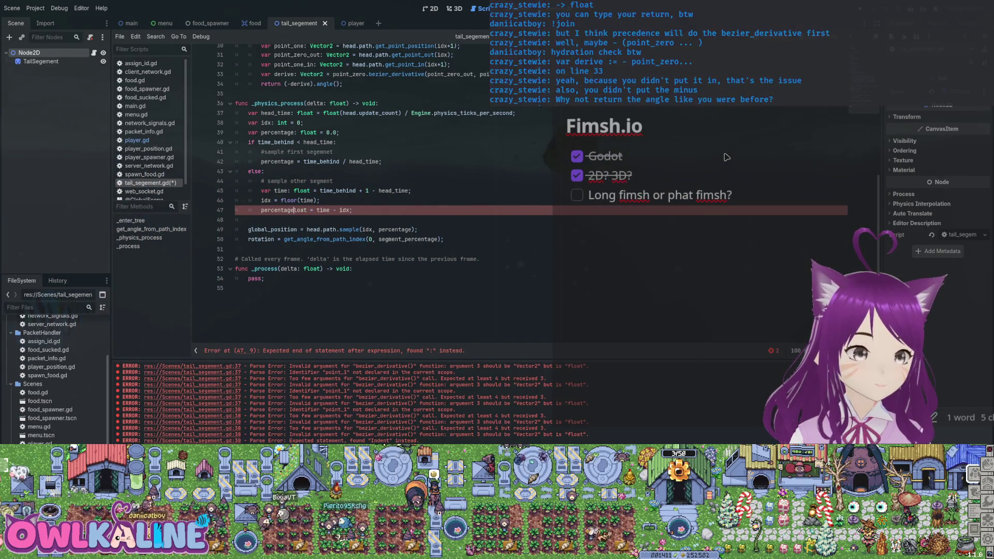
key(ctrl+s)
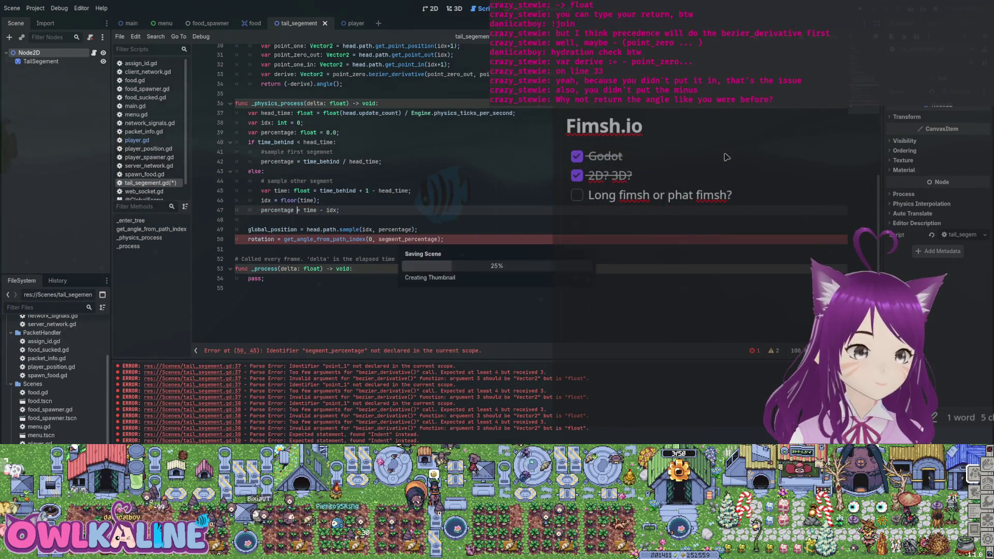
key(Down)
key(Down)
key(Down)
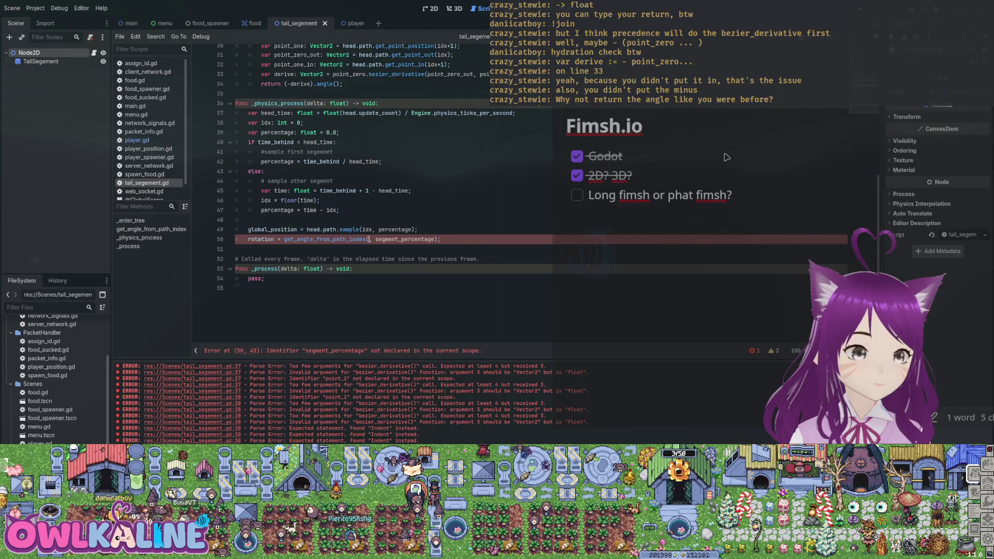
Pass idx and percentage to get_angle_from_path_index for rotation, and save the script
text(idx)
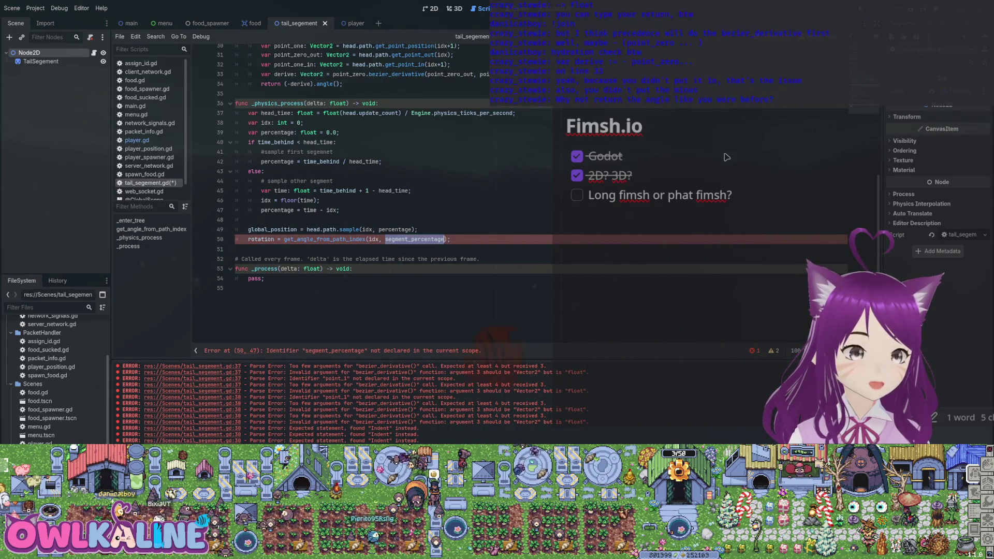
key(BackSpace)
key(BackSpace)
text(pe)
key(Return)
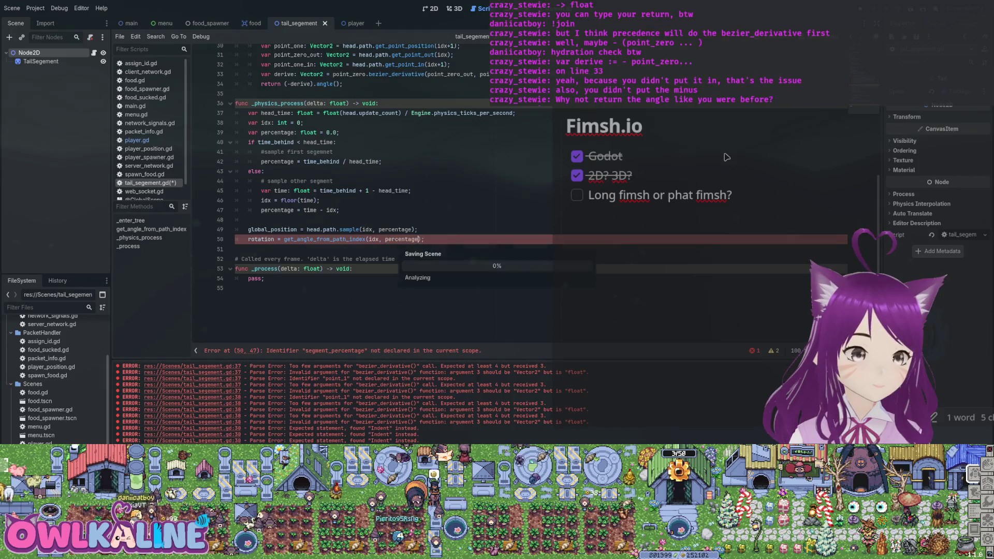
key(ctrl+s)
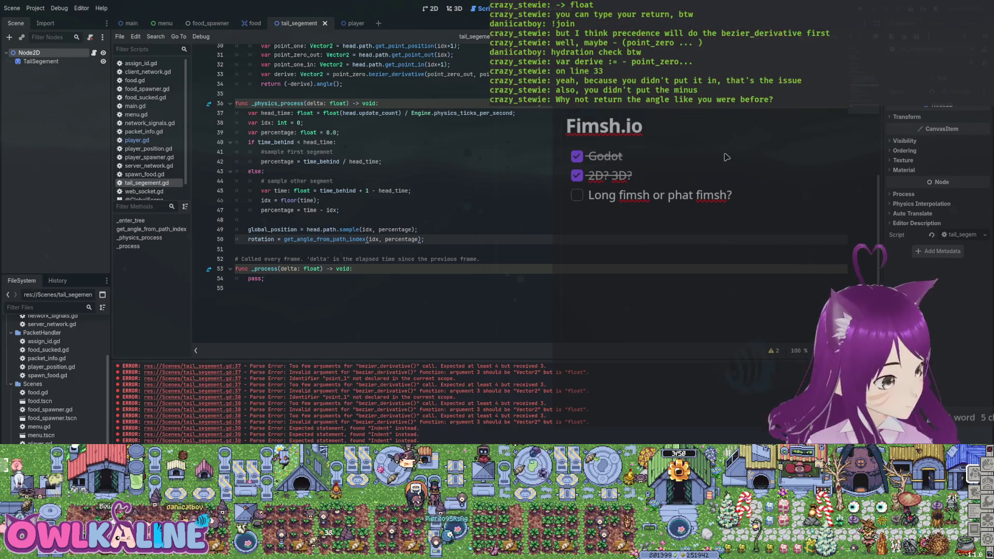
key(Up)
key(Up)
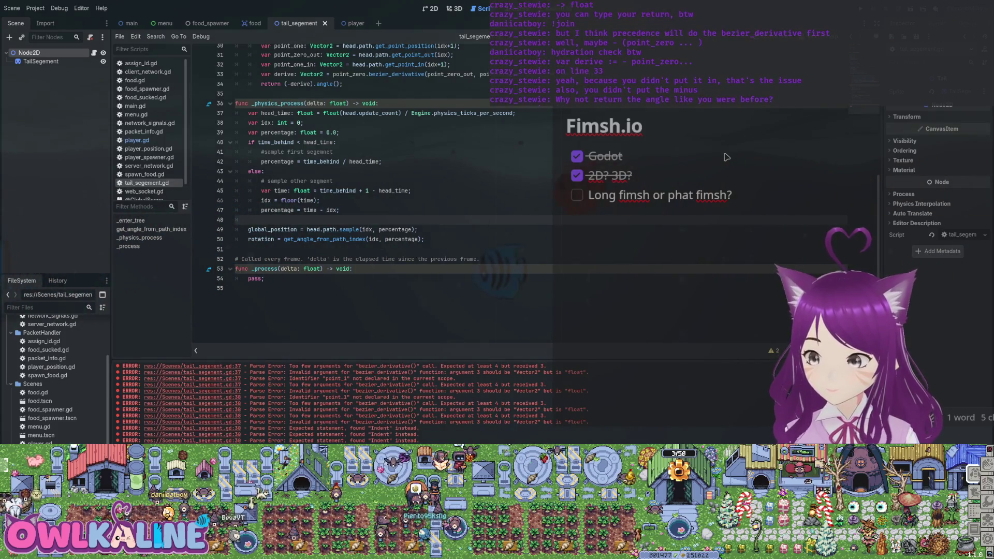
click(887, 196)
Run the snake game, watch the tail segments trail the head in the client window, then stop it
key(F5)
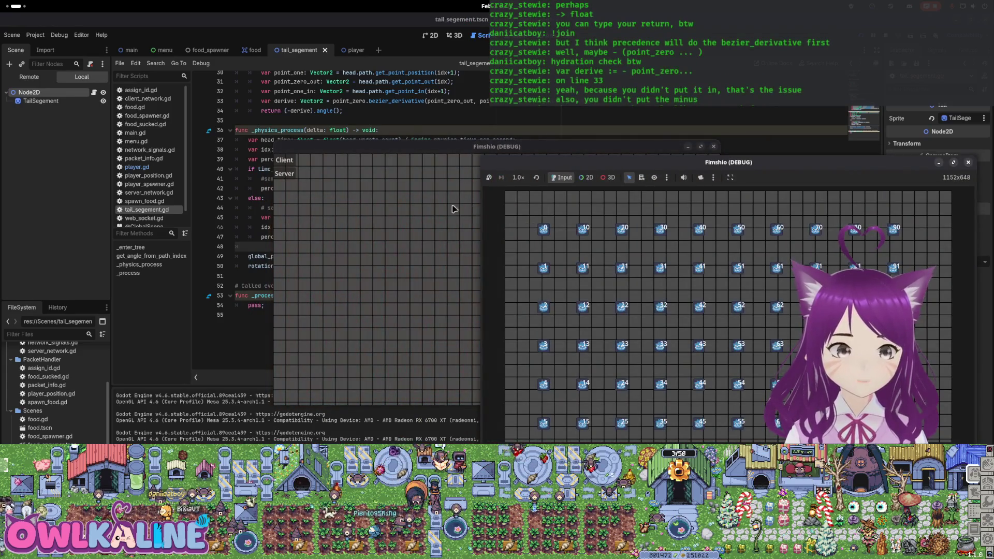
click(453, 208)
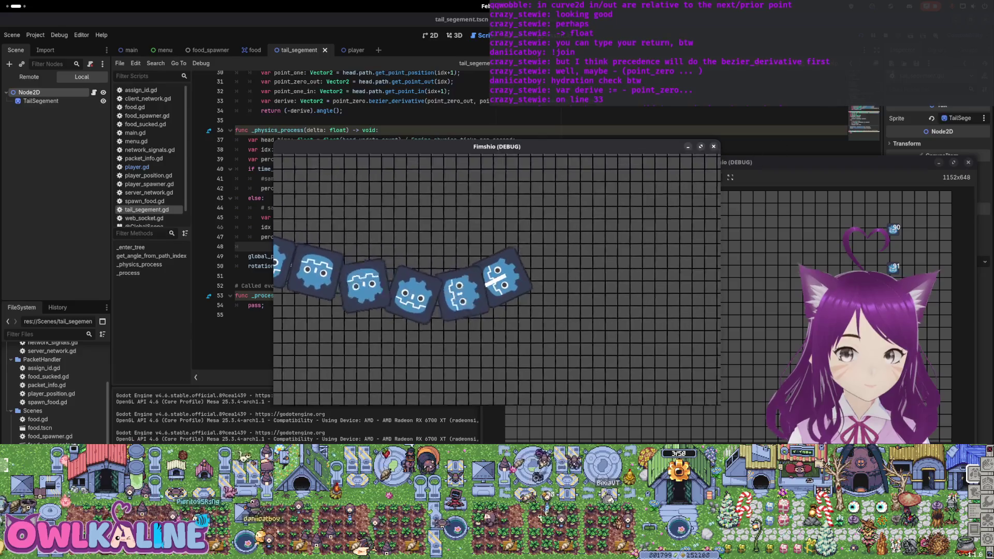
key(F8)
Make the derive handles absolute with point_zero + point_zero_out and point_one - point_one_in
scroll(496, 198, up, 10)
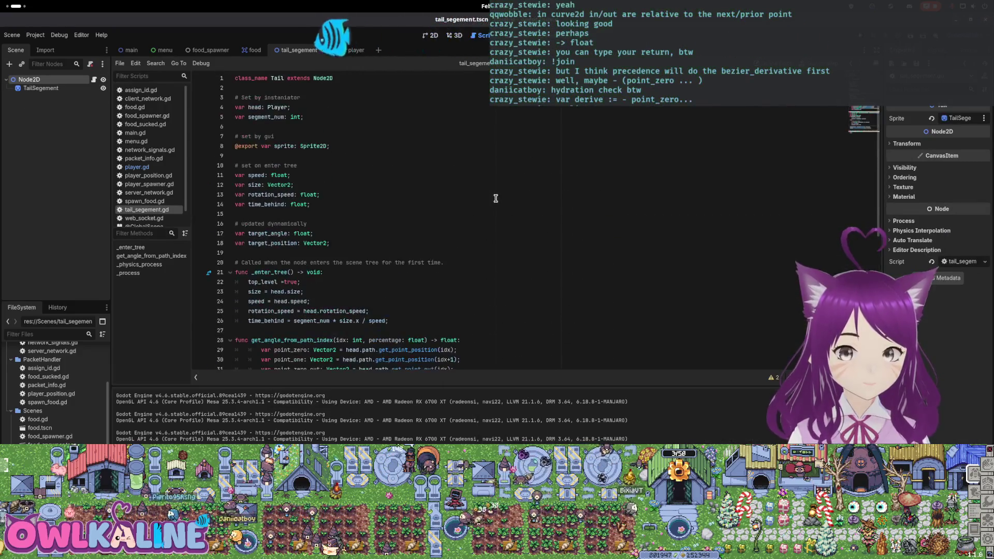
scroll(478, 205, down, 4)
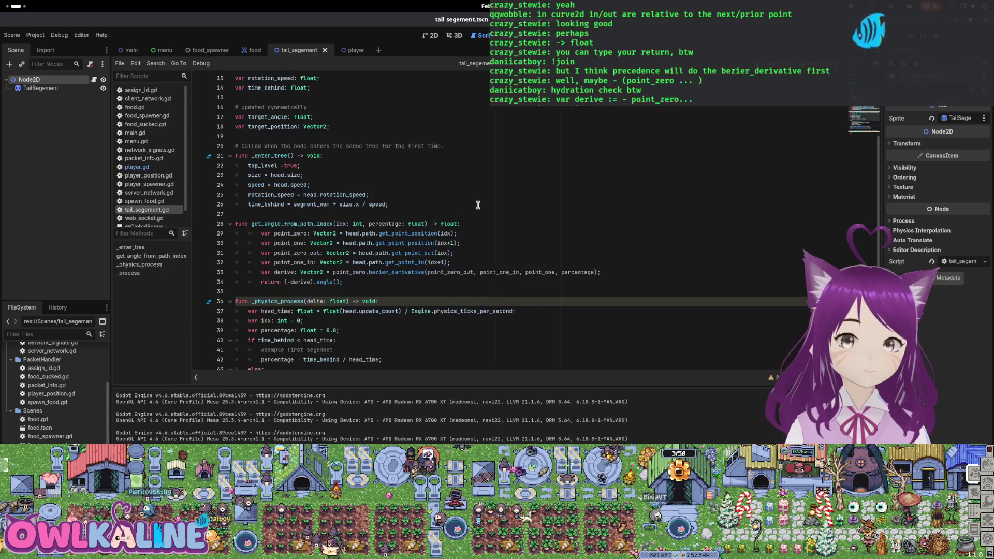
scroll(459, 243, down, 3)
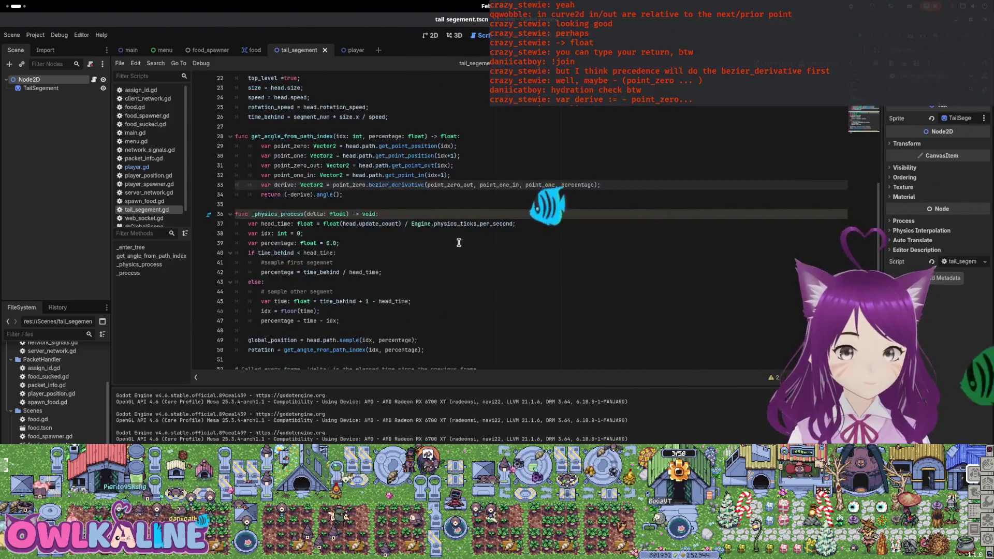
click(426, 185)
text(point_zero +)
click(530, 185)
text(point_one -)
scroll(459, 243, up, 1)
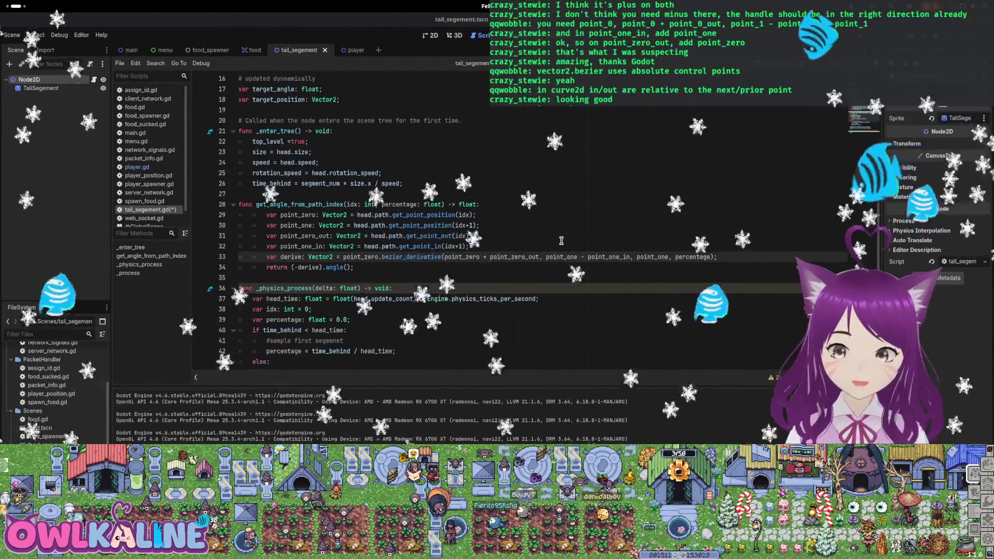
Change the in handle to point_one + point_one_in and launch the game
click(581, 257)
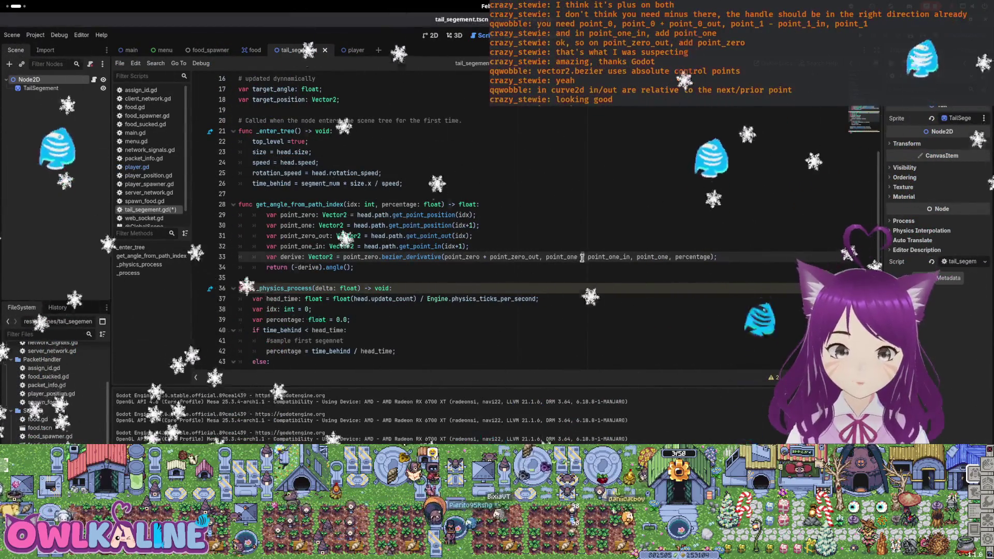
key(BackSpace)
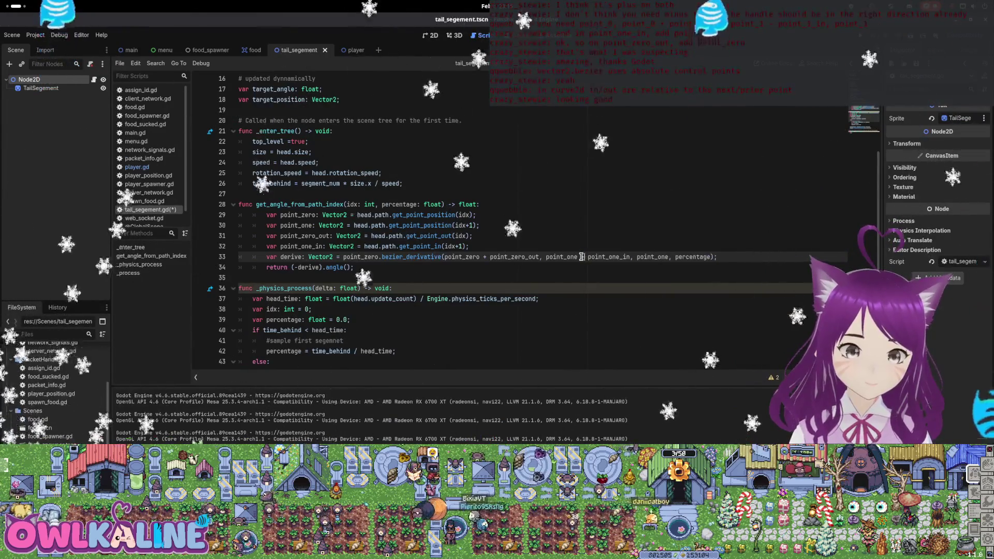
text(+)
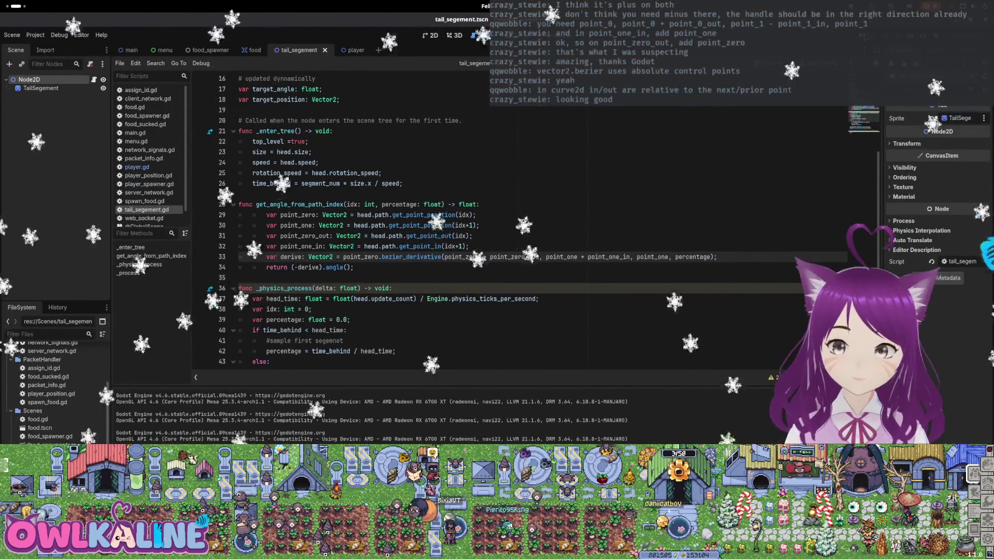
key(F5)
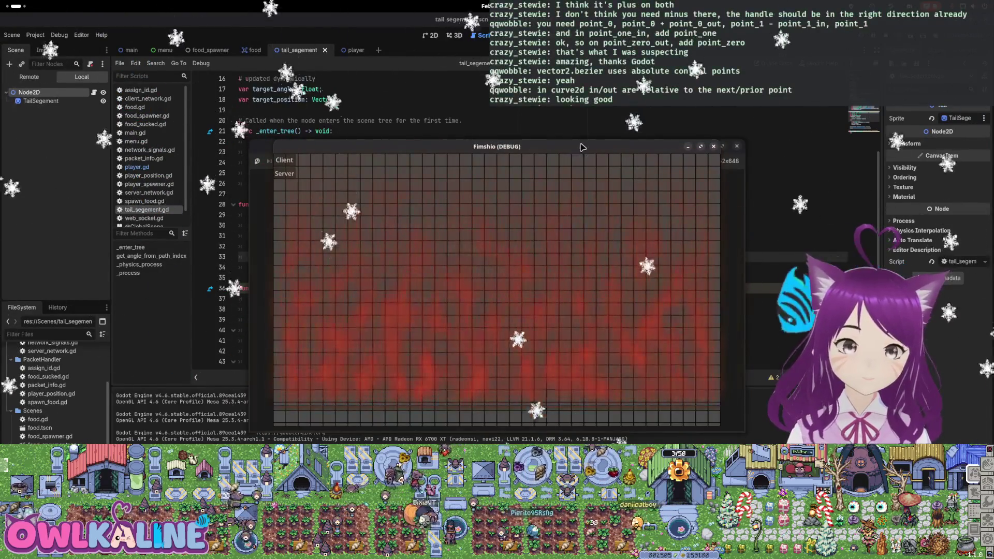
Play a session in the second game window, watching the tail bend behind the head, then stop it
click(489, 184)
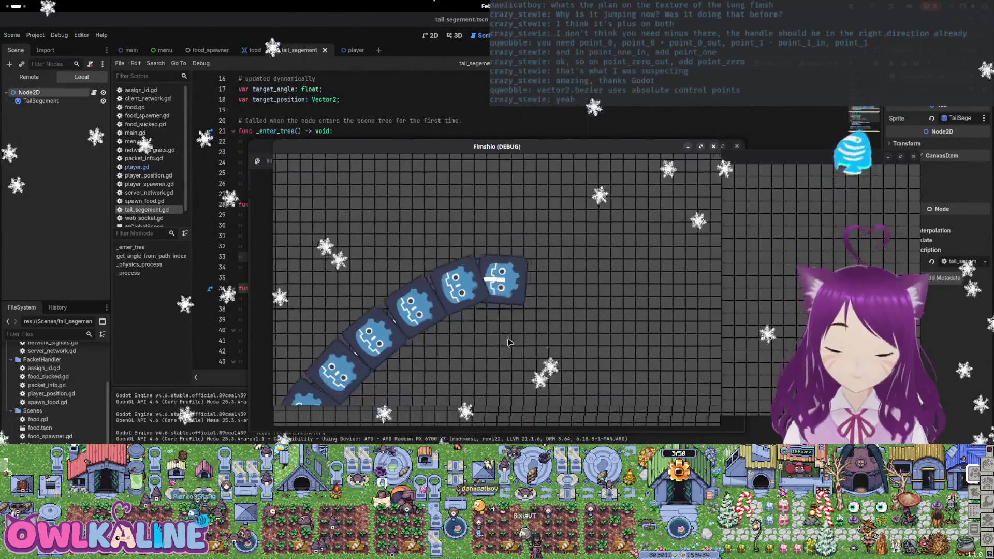
click(713, 146)
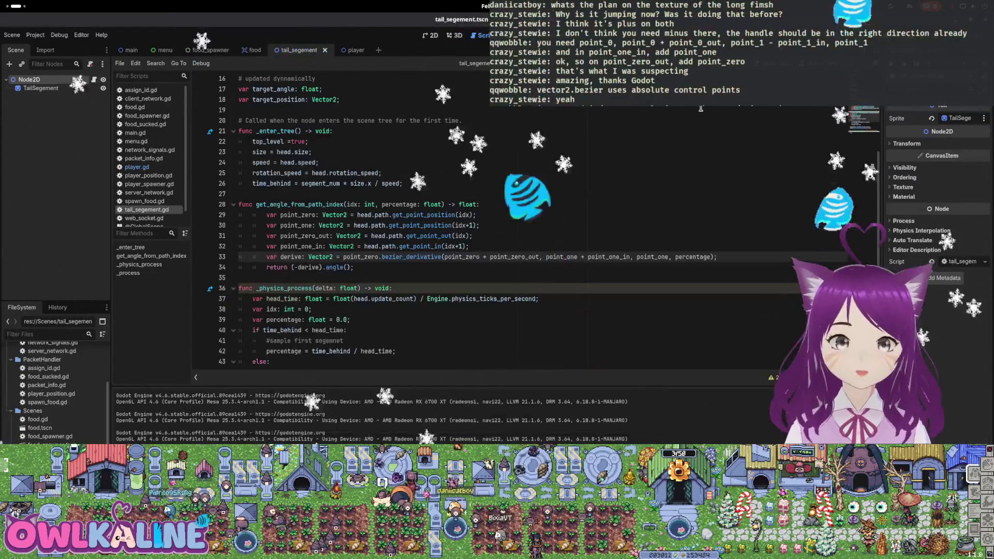
Comment out line 50's rotation line, run the game from the other window, then stop both windows
scroll(266, 258, down, 3)
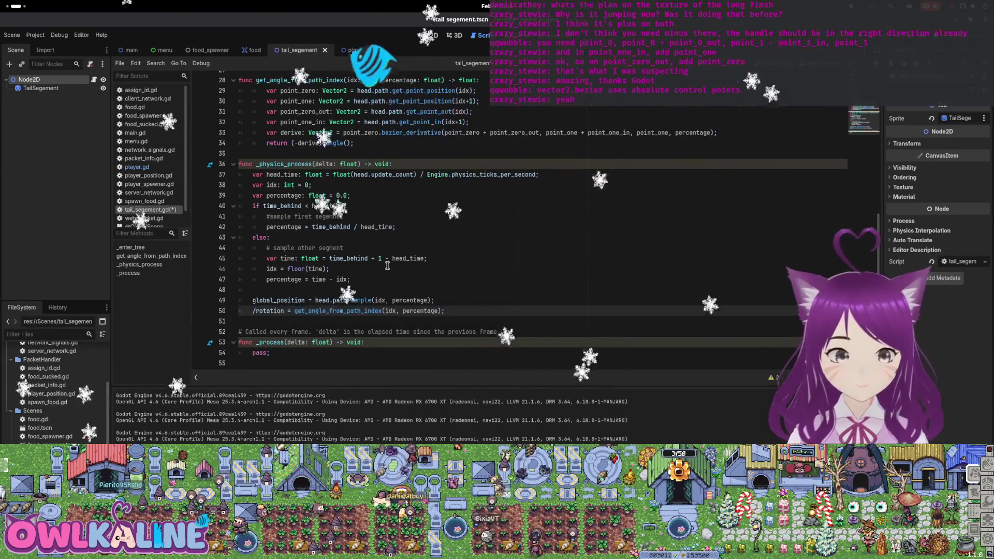
key(ctrl+k)
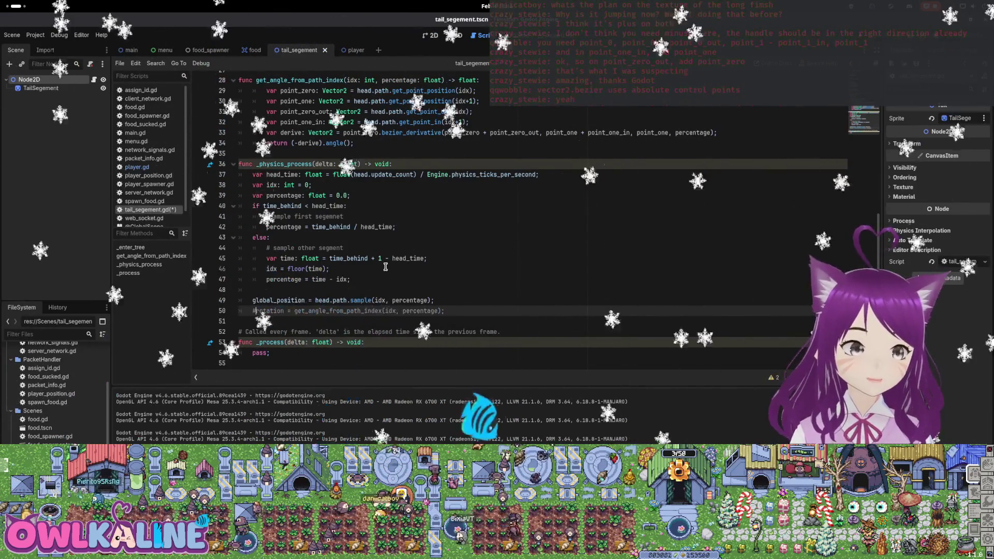
key(F5)
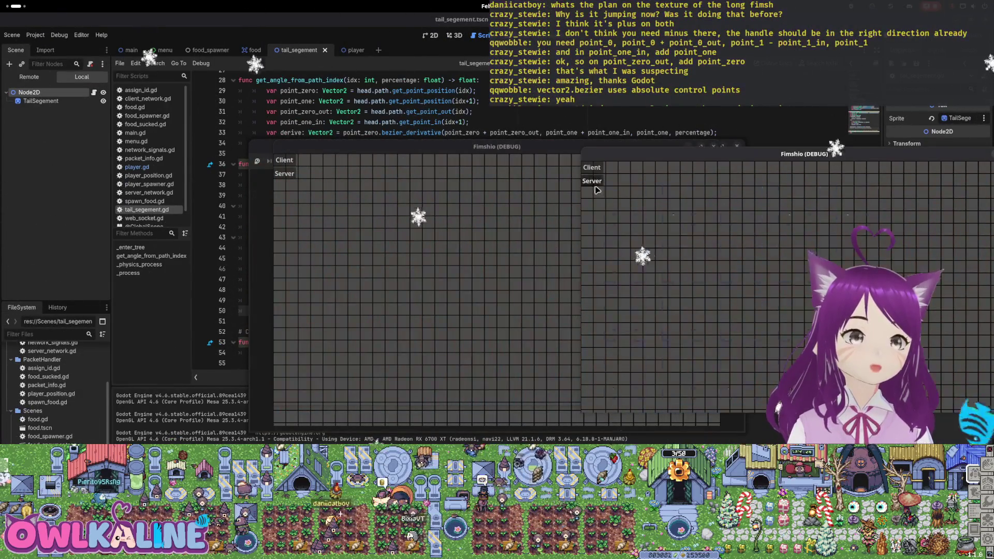
click(284, 160)
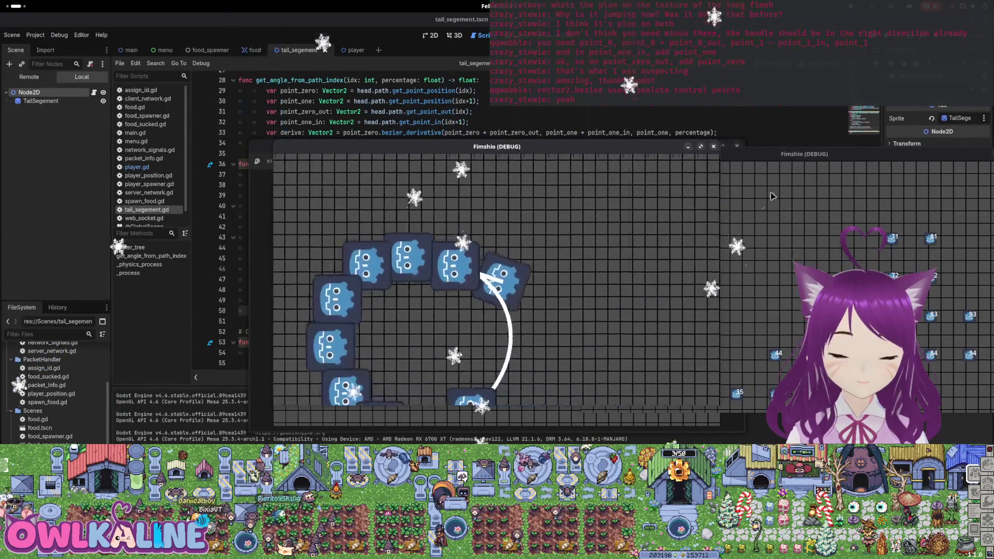
key(F8)
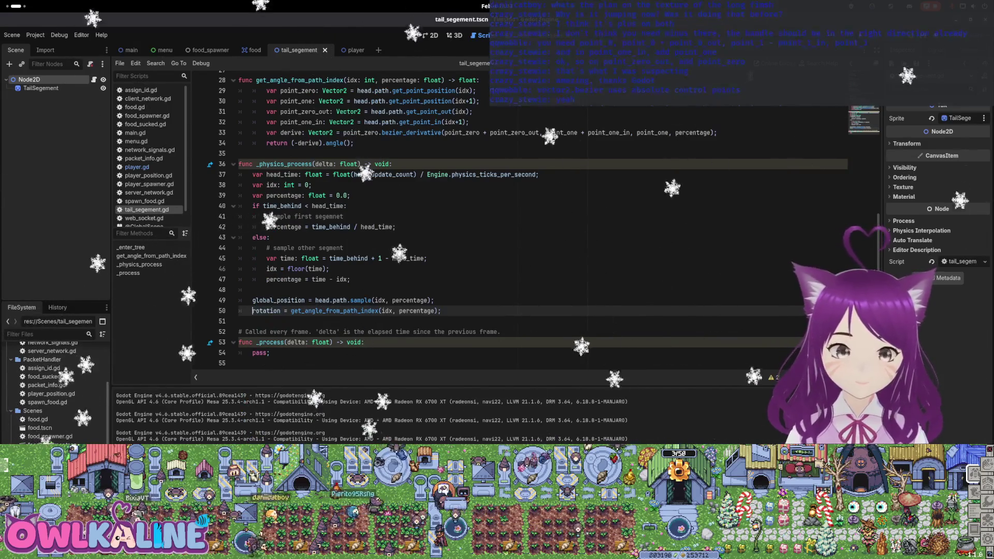
Run and stop the snake game once more, then open the player scene and its script
key(F5)
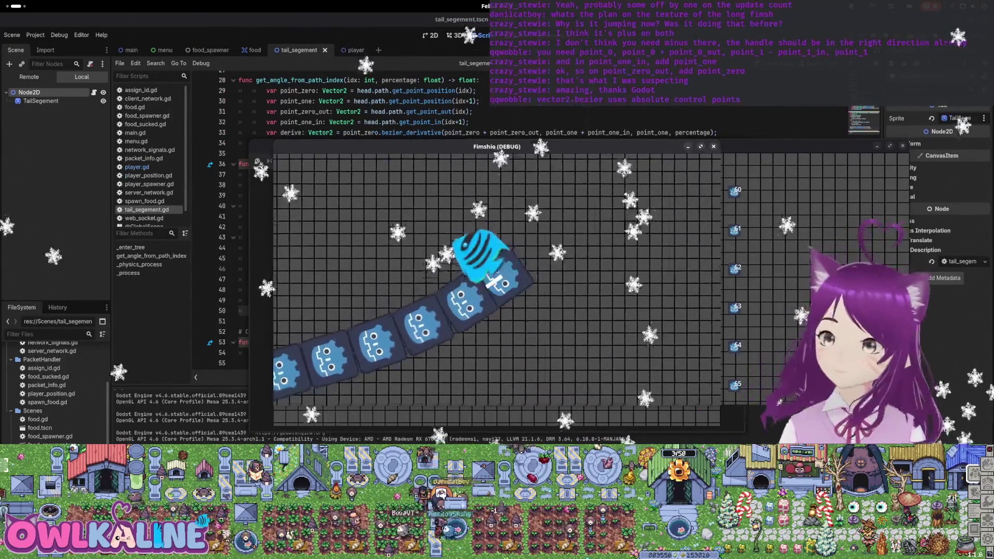
key(F8)
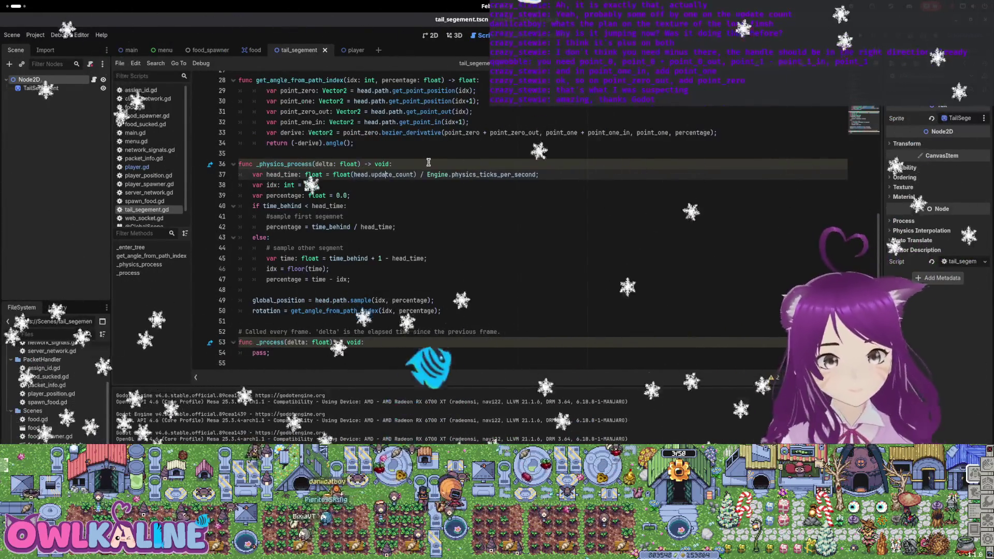
click(356, 49)
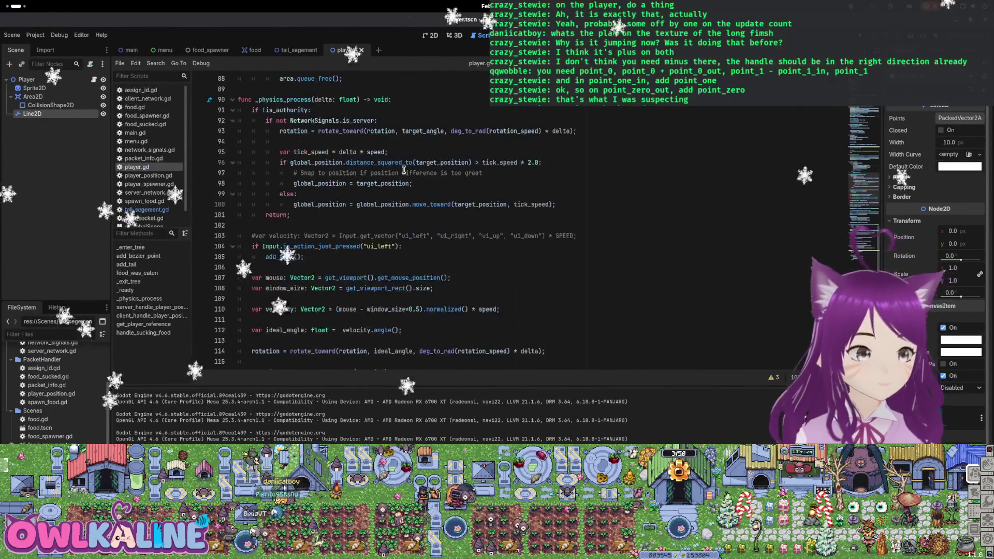
Delete the commented-out add_point line on line 45 of player.gd
scroll(457, 212, up, 9)
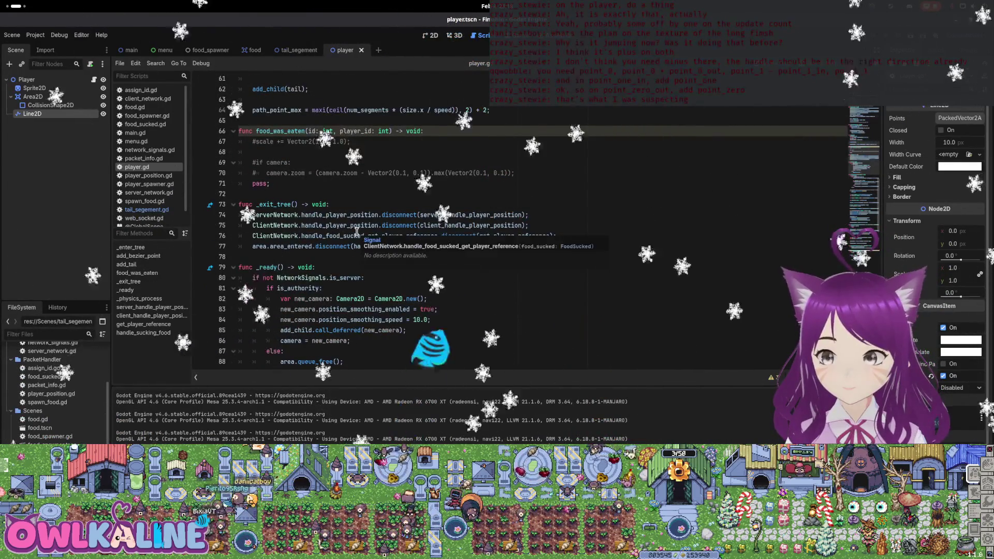
scroll(357, 243, up, 1)
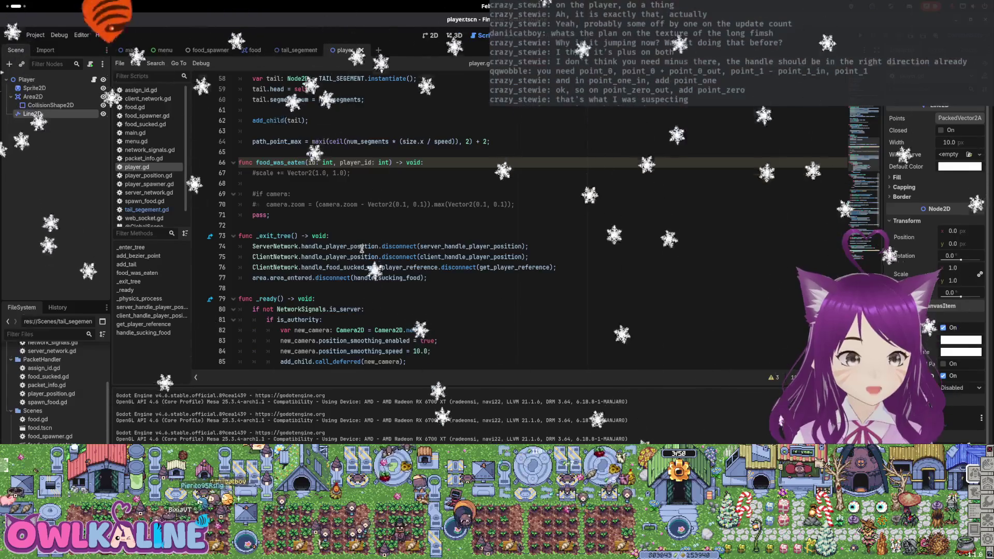
scroll(363, 248, up, 11)
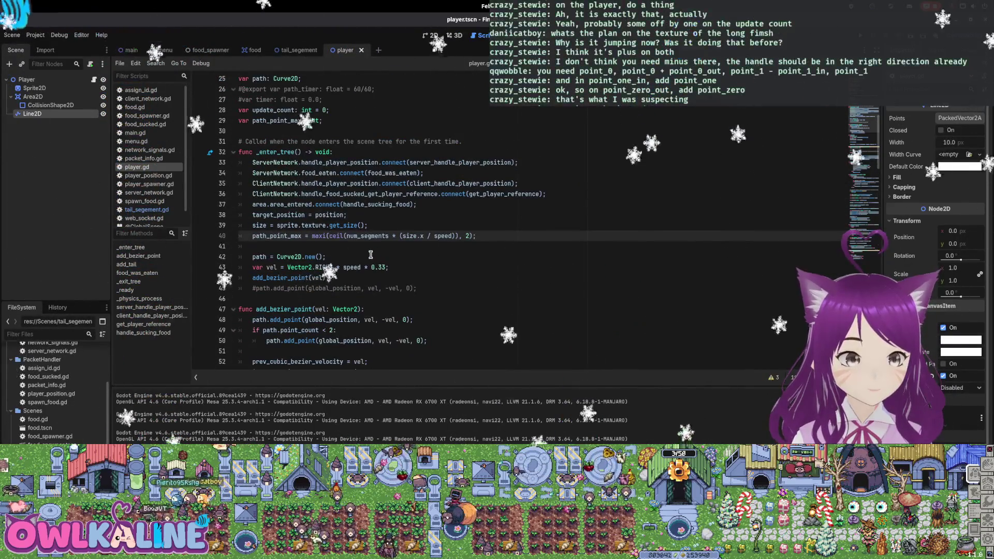
triple_click(424, 291)
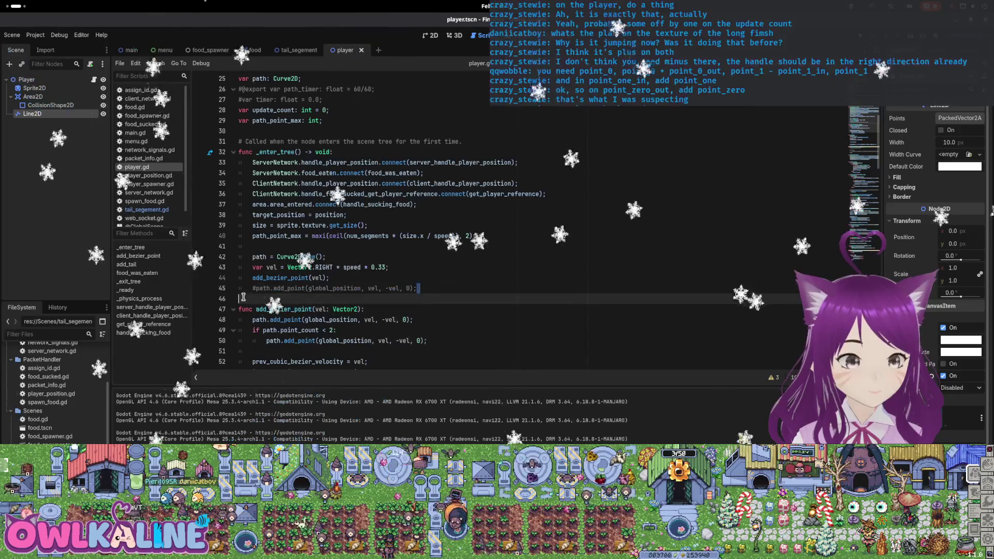
key(BackSpace)
key(BackSpace)
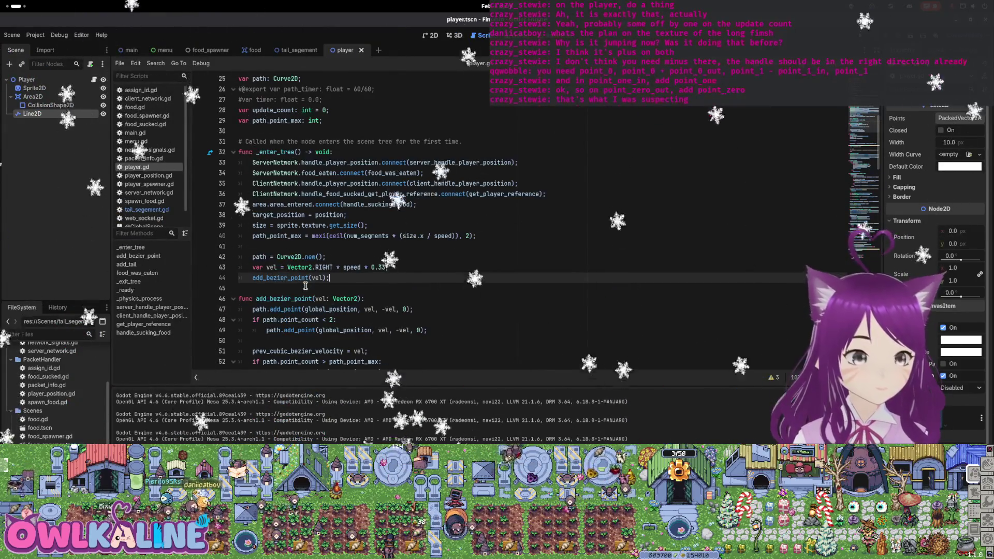
scroll(297, 249, down, 3)
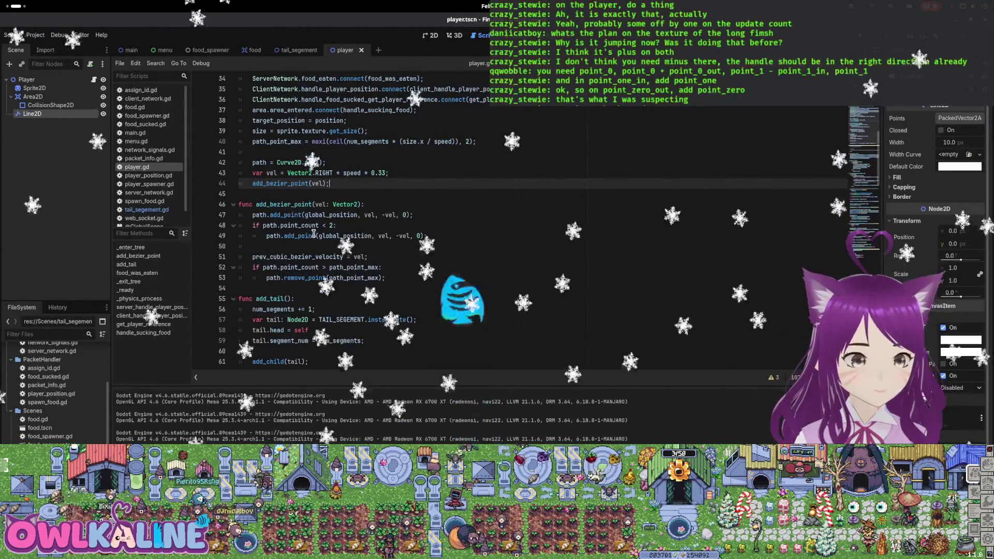
Change the update_count check on line 126 from > to >= and run the project to test
double_click(299, 267)
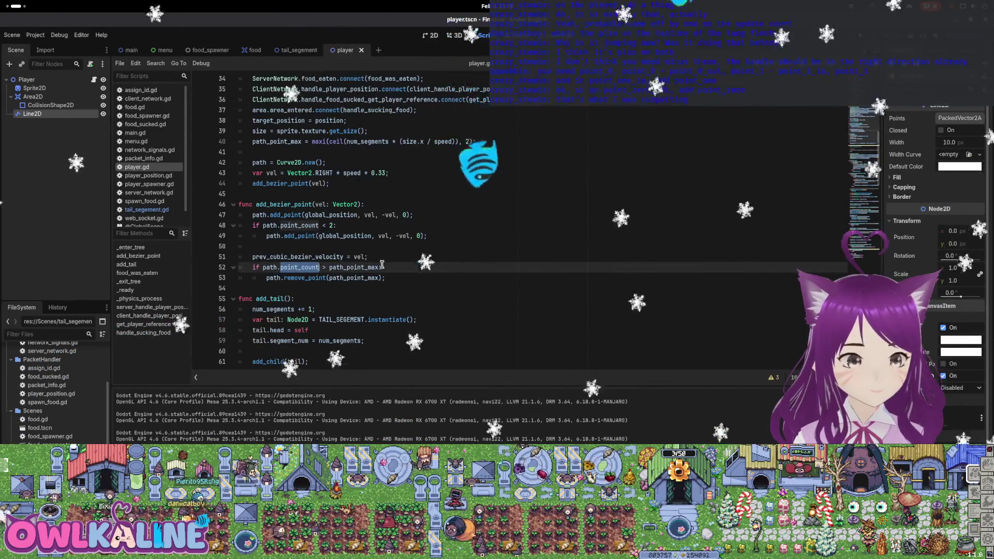
scroll(394, 247, down, 1)
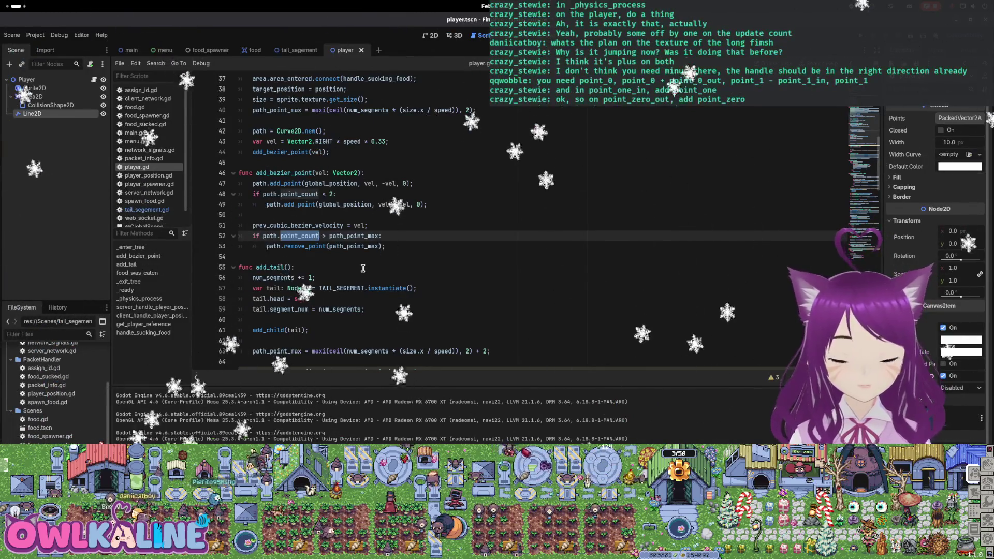
scroll(363, 268, down, 14)
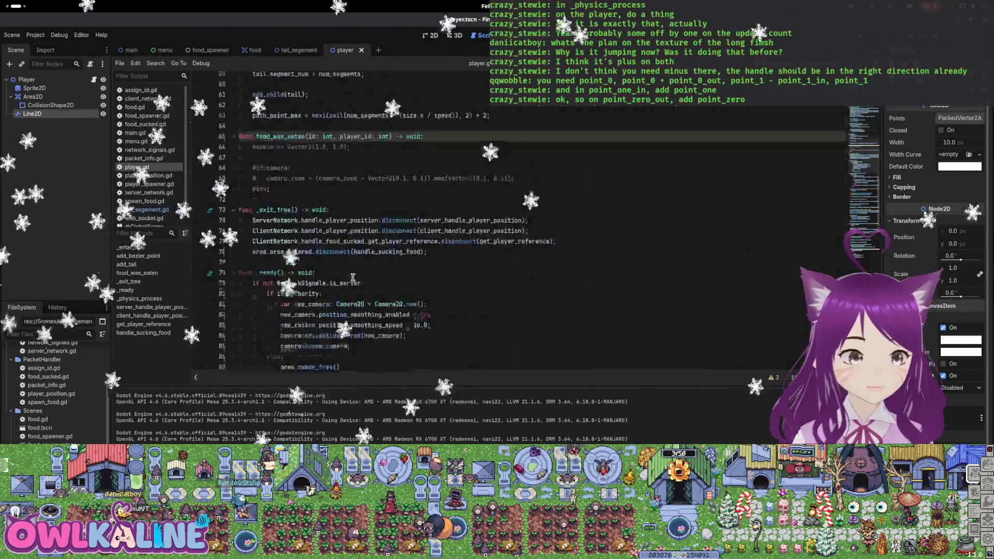
scroll(365, 247, down, 10)
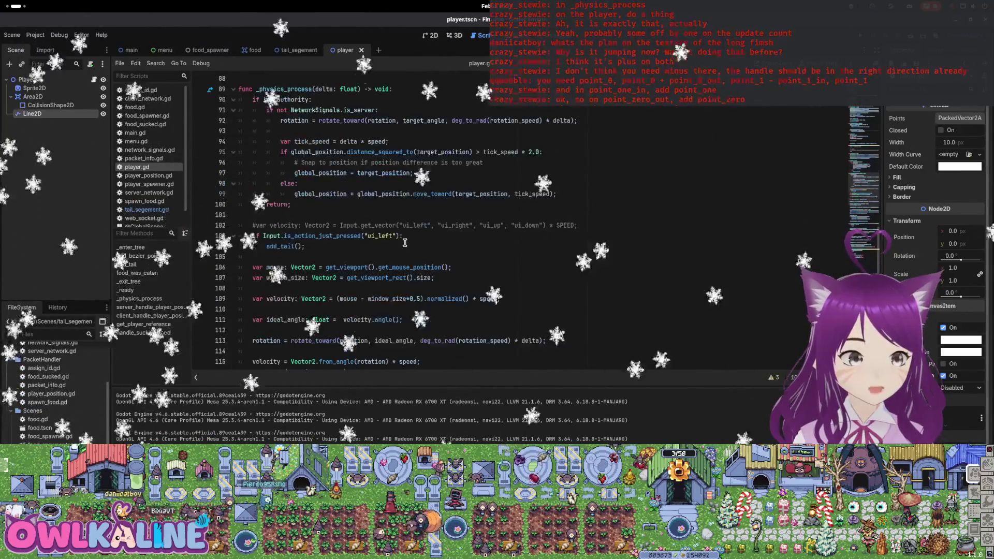
scroll(352, 255, up, 1)
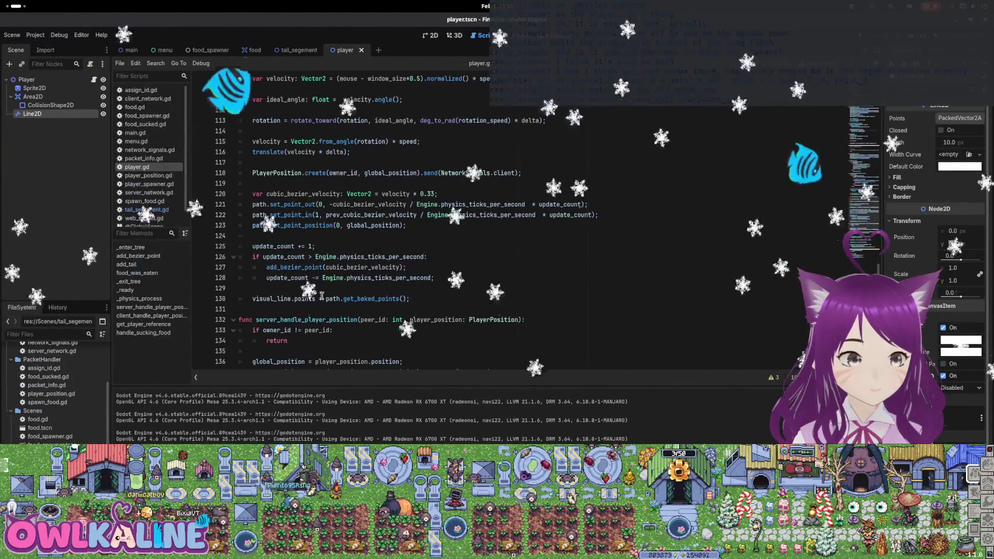
click(340, 233)
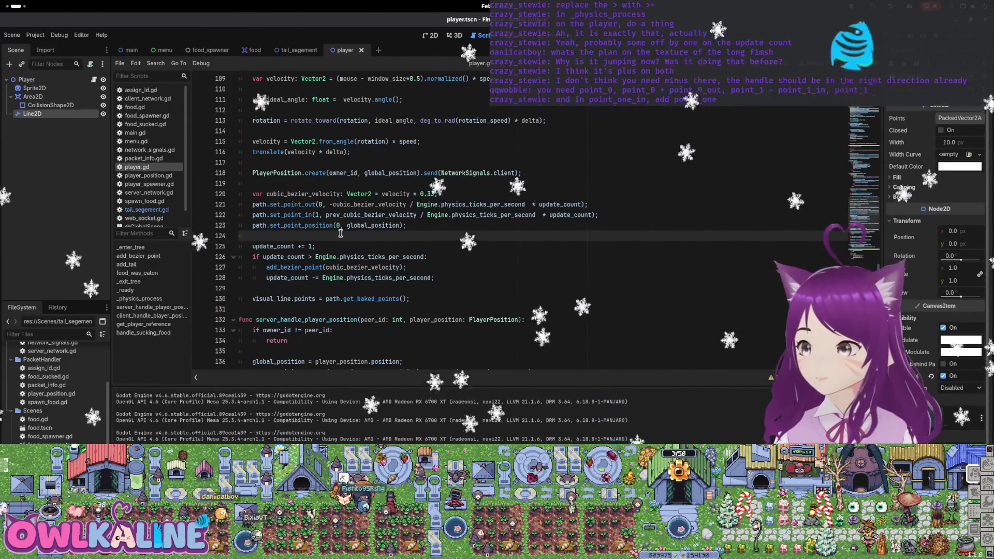
click(310, 257)
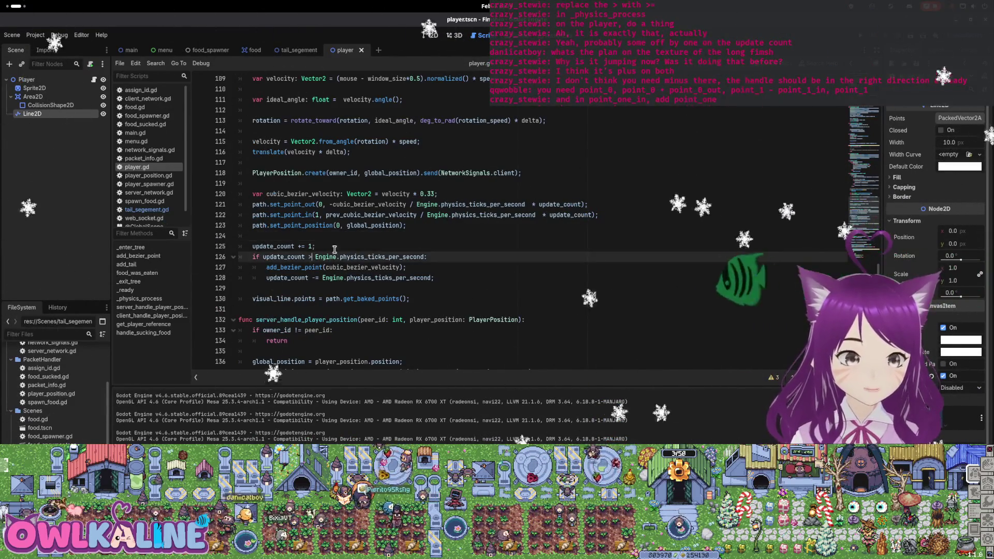
text(=)
key(Escape)
key(Up)
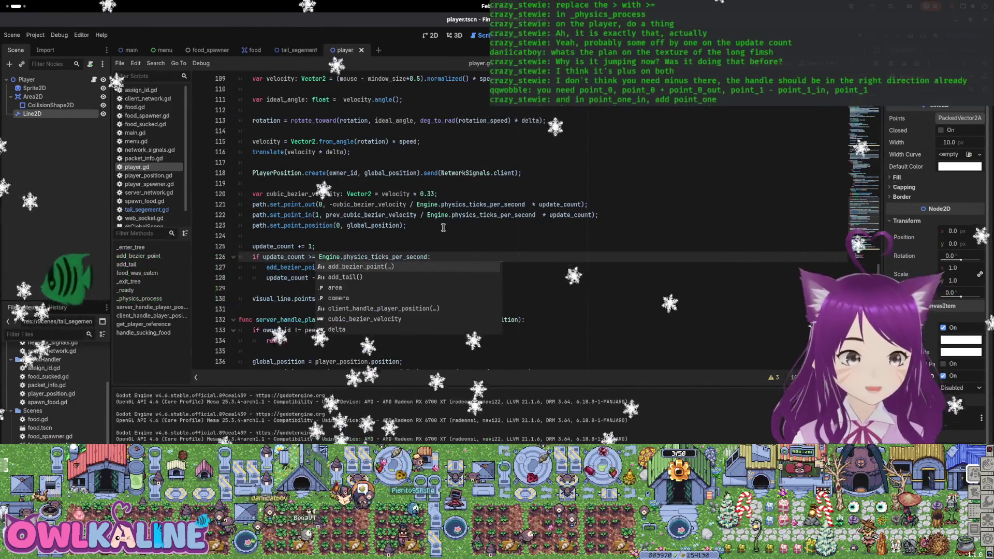
key(F5)
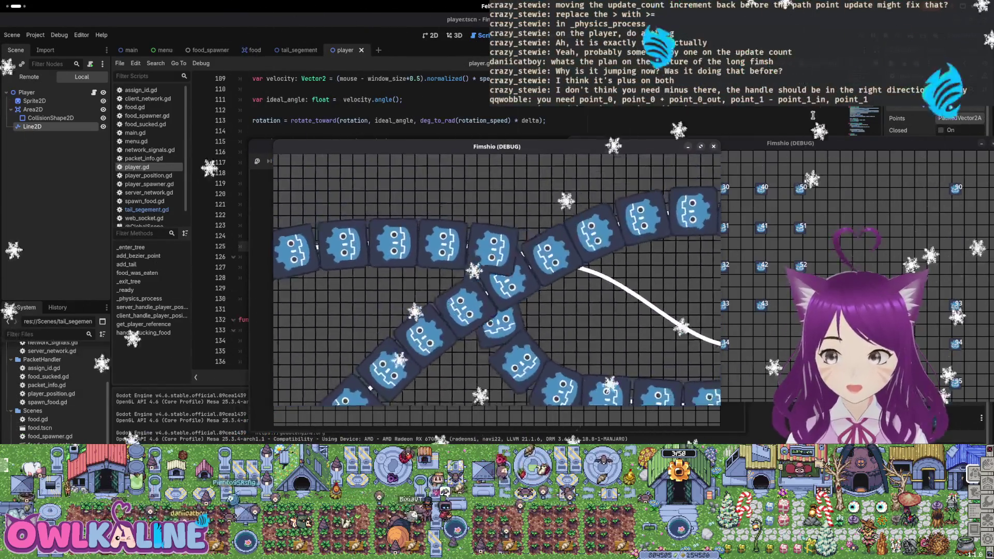
key(F8)
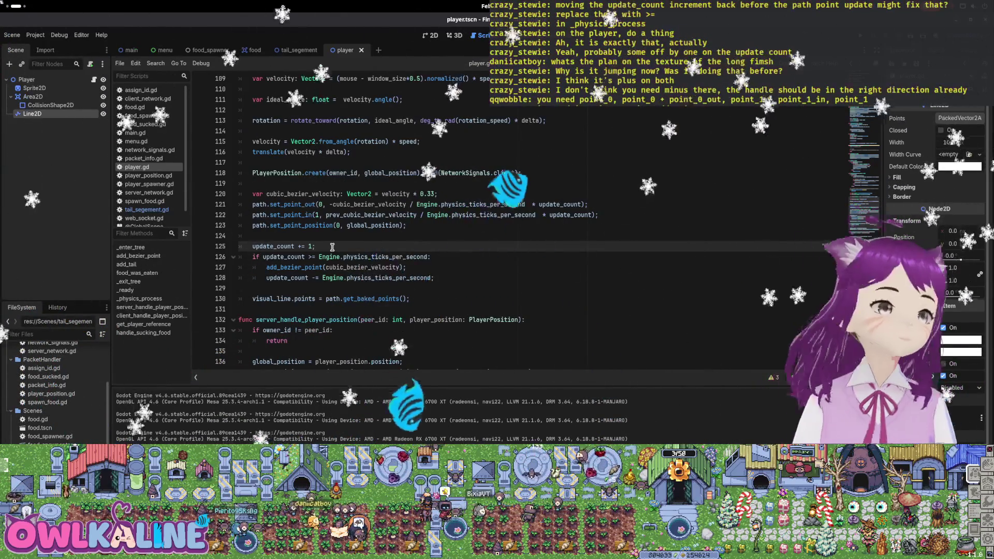
drag(333, 247, 262, 244)
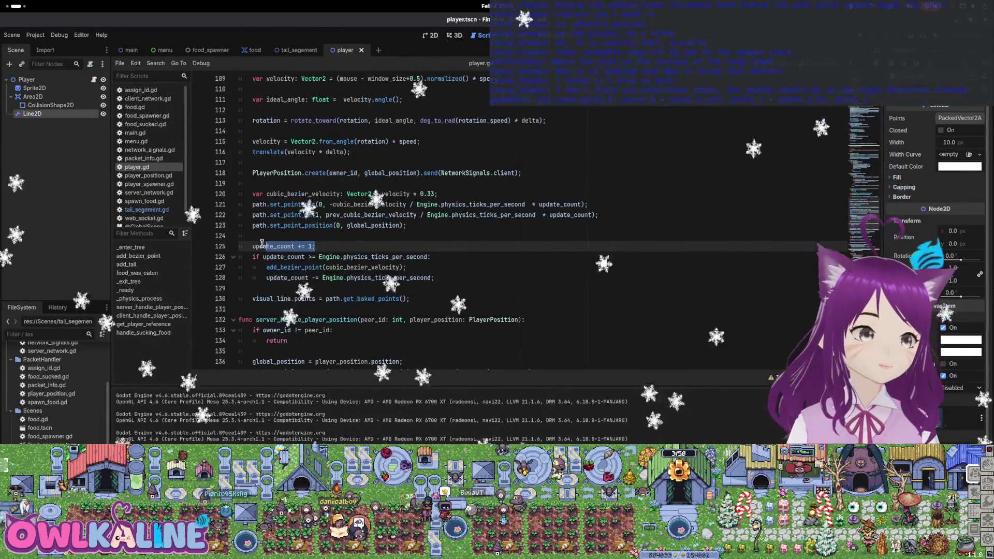
key(Return)
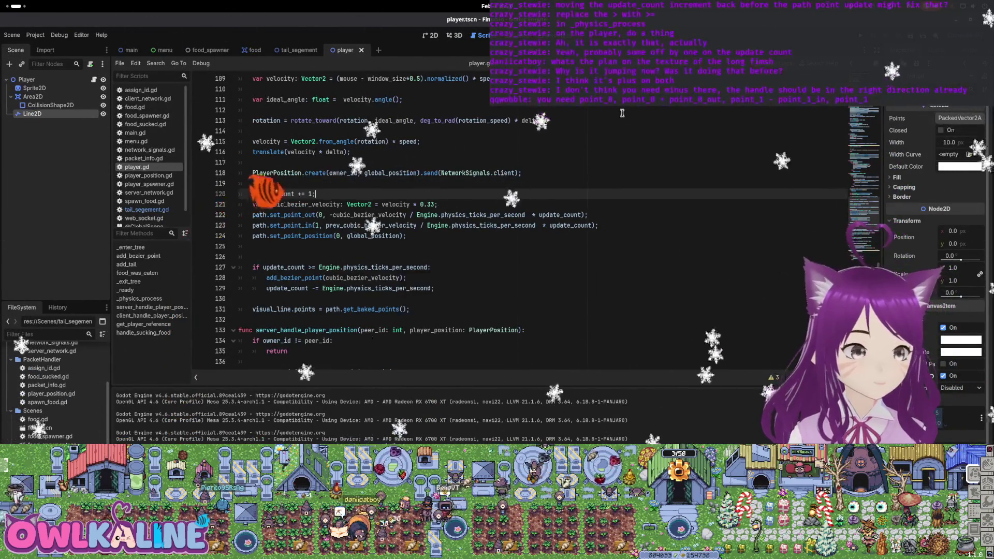
key(F5)
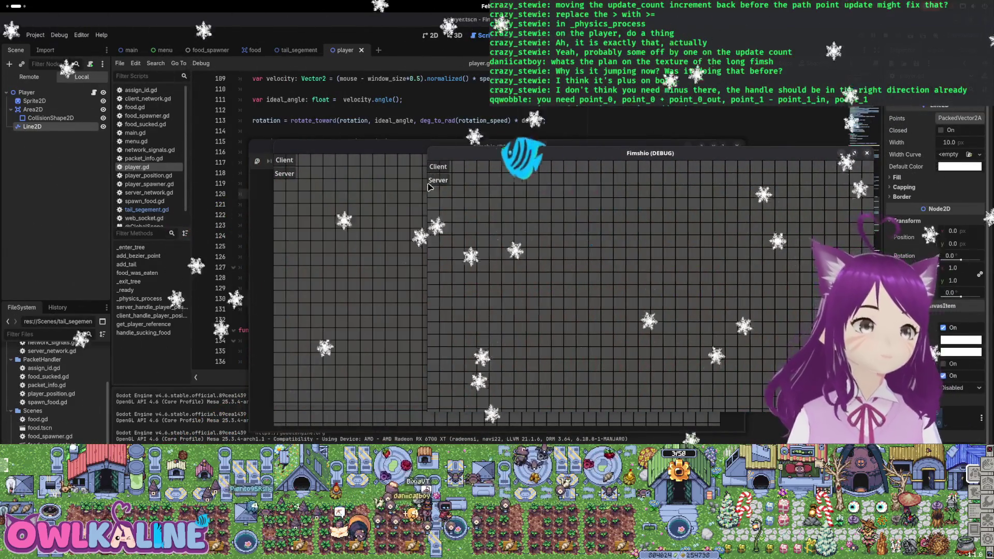
click(438, 181)
click(284, 160)
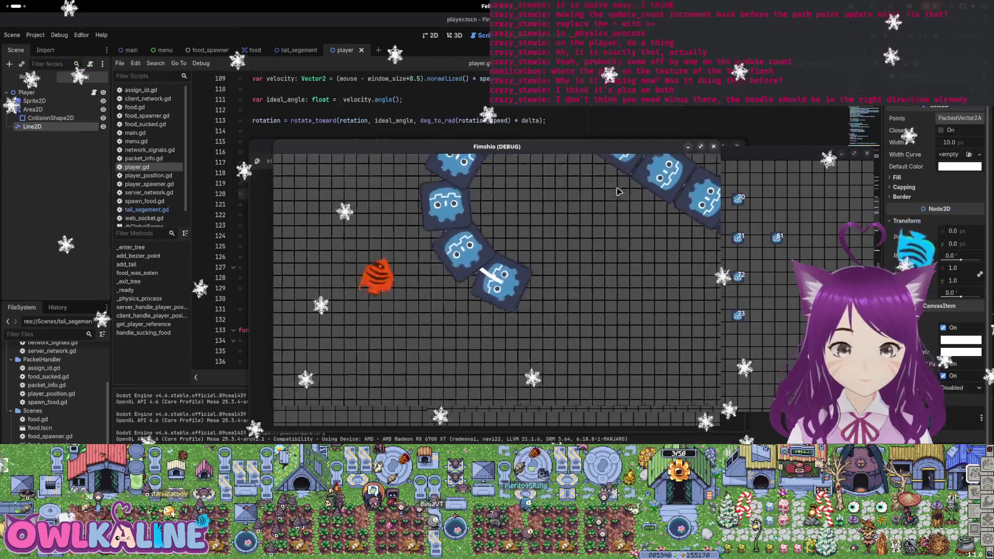
key(F8)
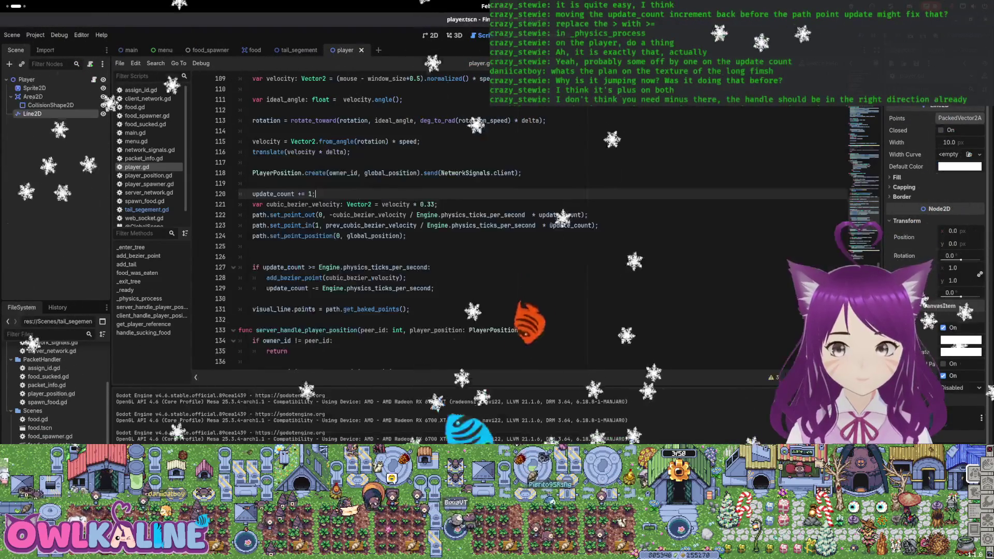
Open the tail_segement scene and view the window overview with the terminal's out-of-bounds errors
click(298, 50)
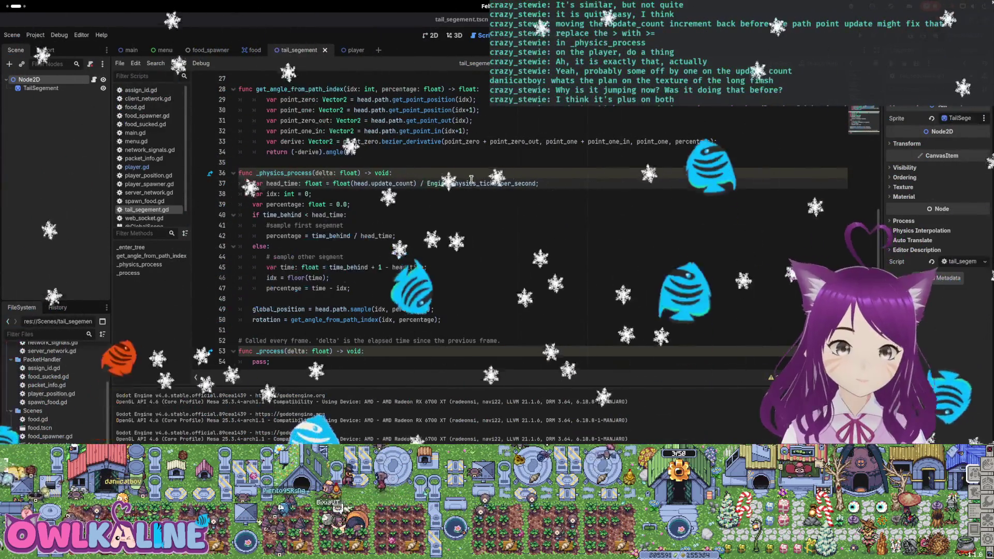
key(super)
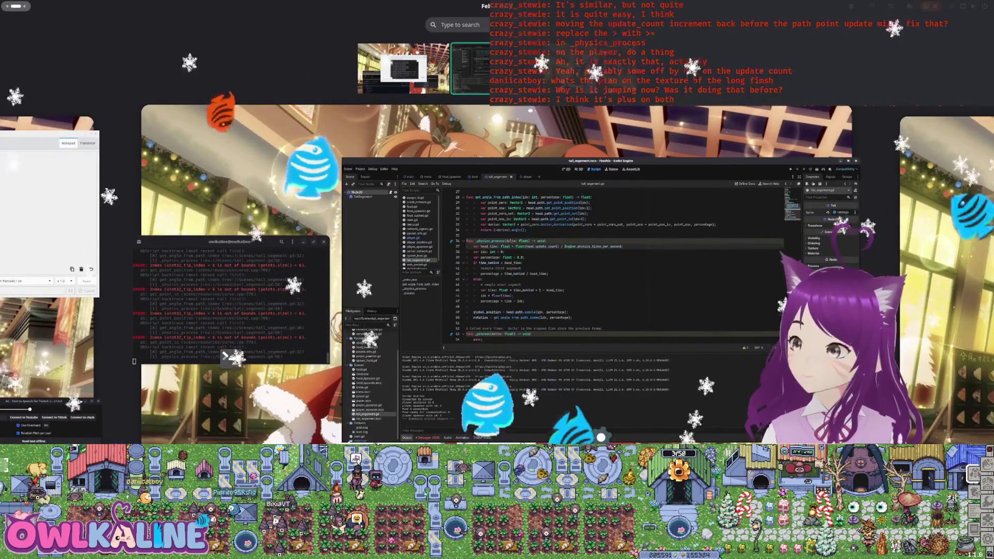
key(super)
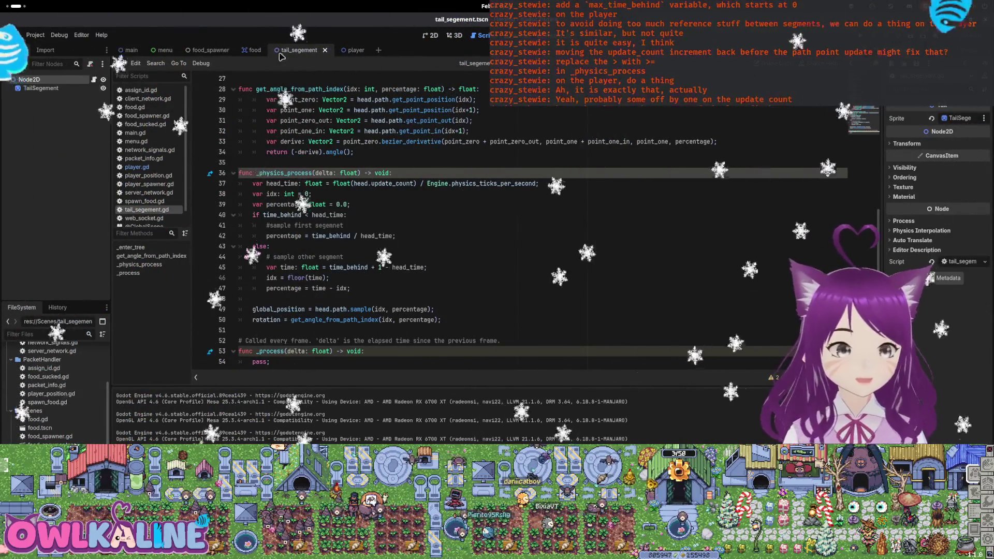
scroll(310, 207, up, 9)
Add a trial max_time_behind declaration after time_behind and a max_time_behind line in _enter_tree
click(295, 215)
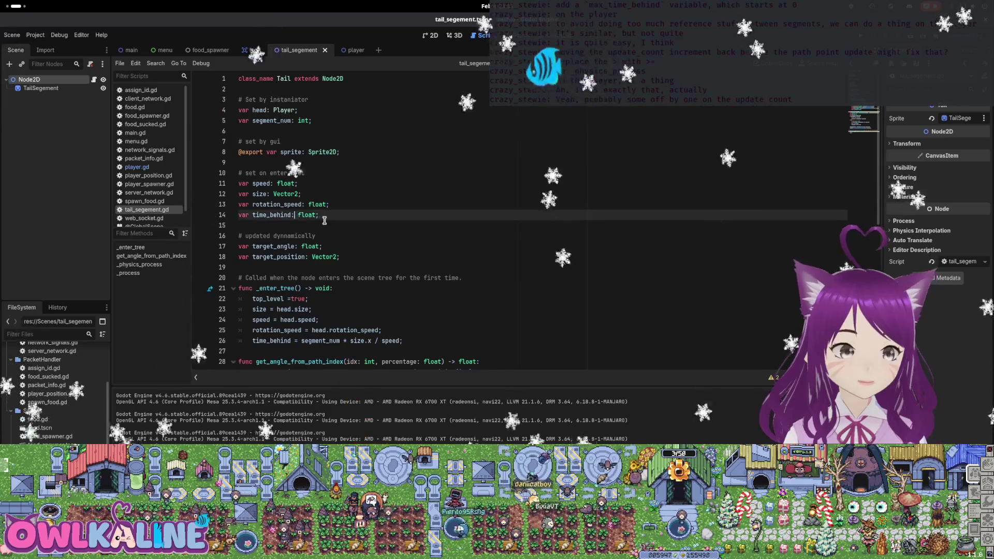
click(325, 216)
key(Return)
text(var)
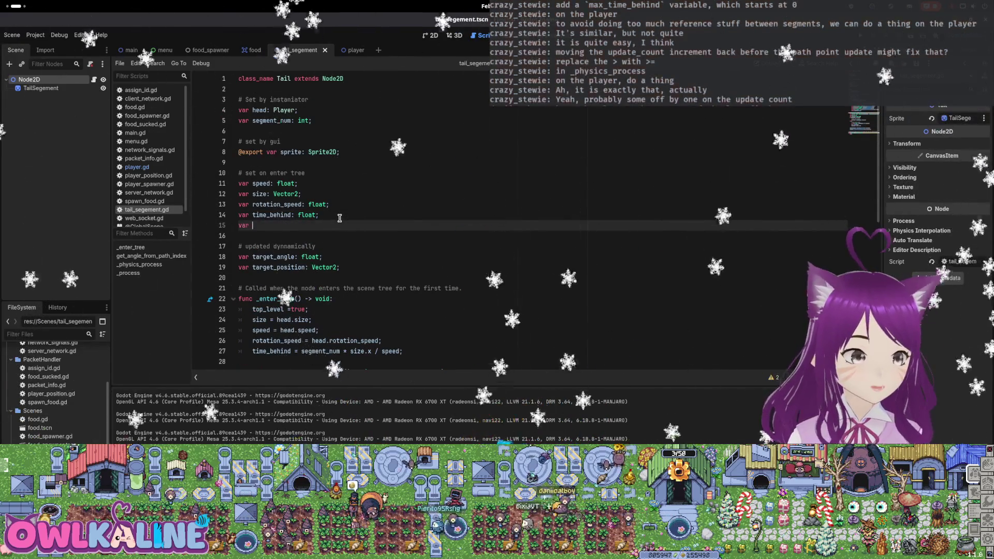
text(max_time_behind: float)
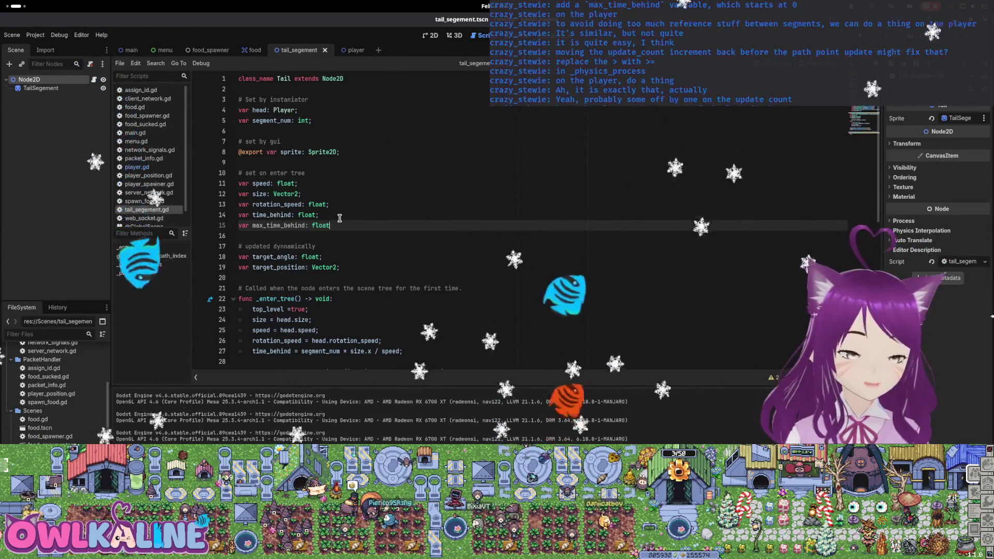
text( = 0;)
scroll(347, 225, down, 2)
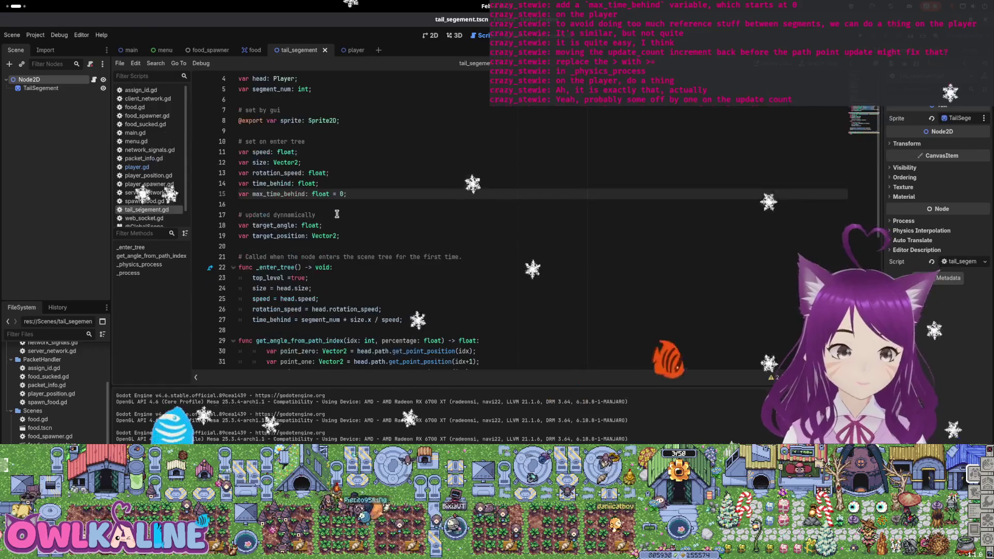
click(402, 288)
key(Return)
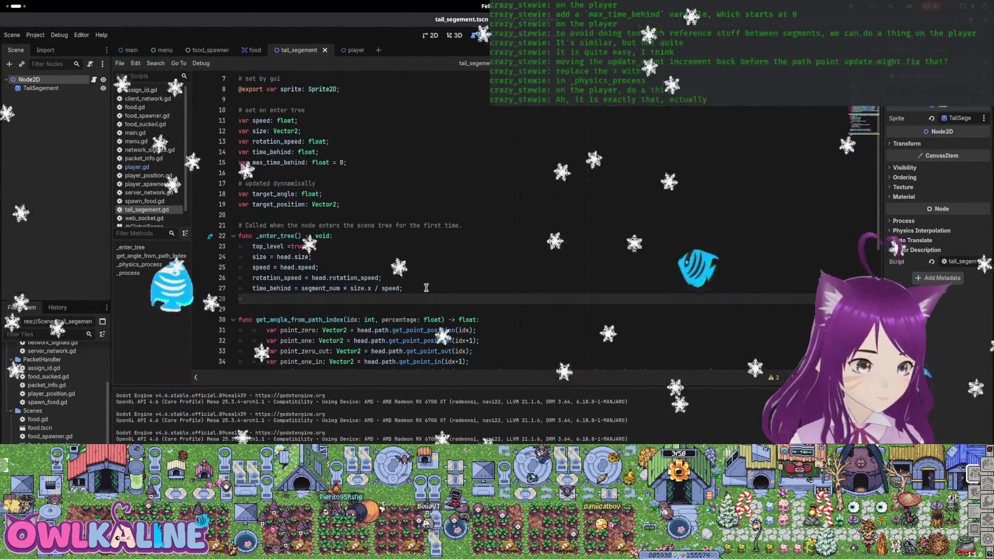
text(max_time_behind = 0;)
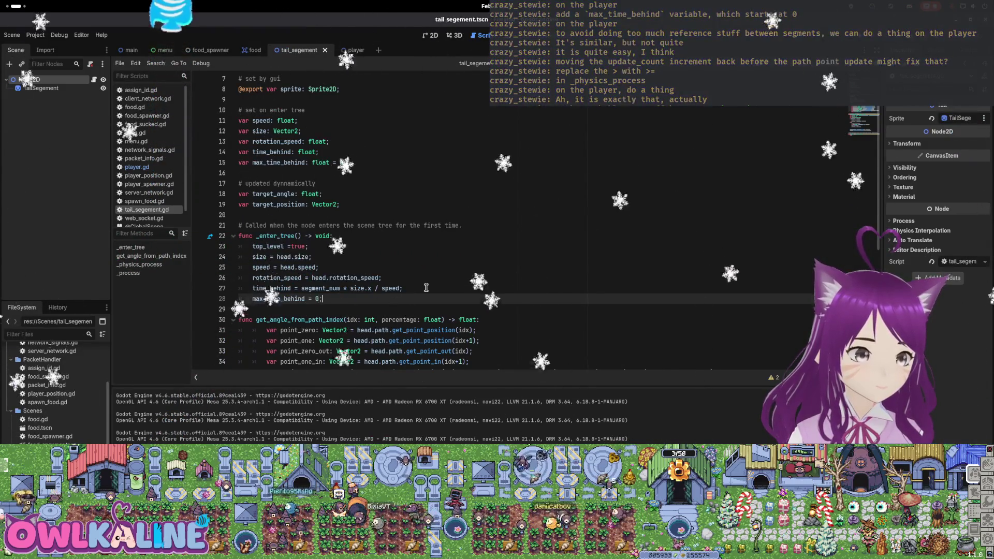
Delete the max_time_behind declaration and its reset line from tail_segement.gd
drag(344, 160, 333, 160)
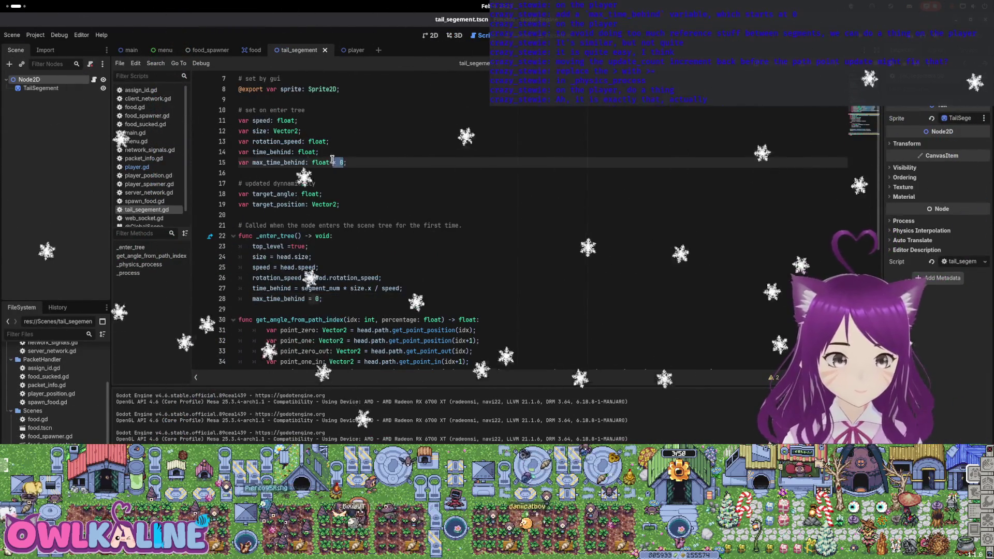
click(433, 200)
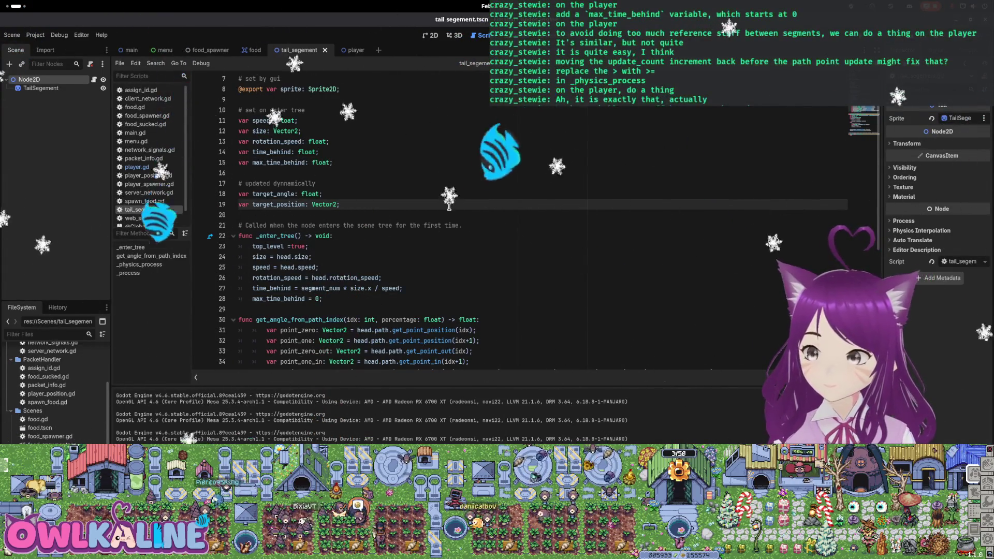
drag(334, 163, 226, 164)
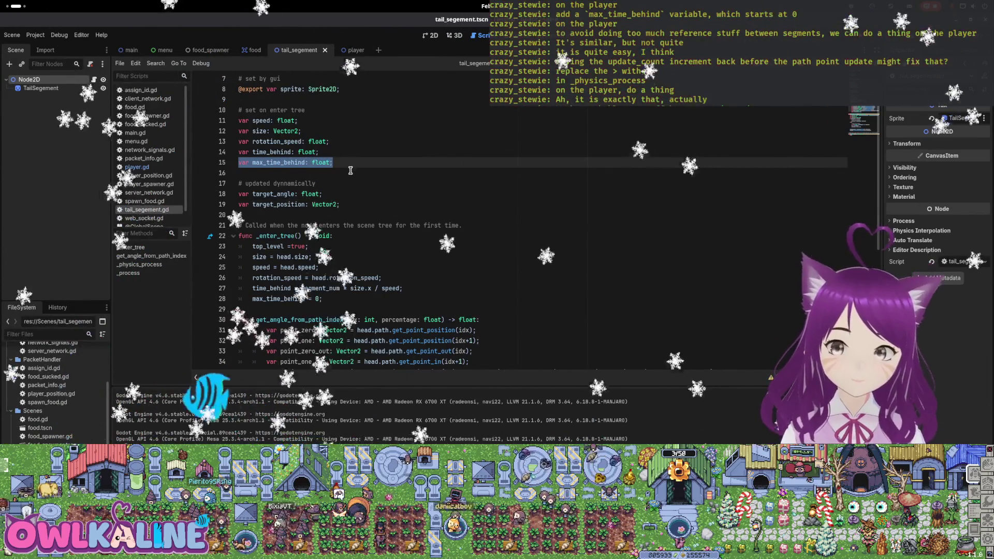
key(BackSpace)
key(BackSpace)
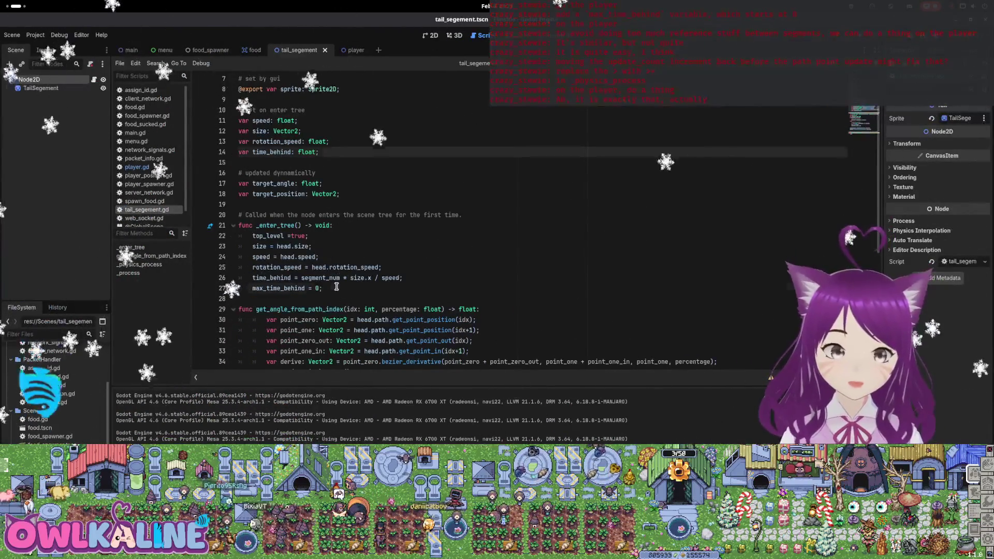
drag(324, 288, 228, 289)
key(BackSpace)
key(BackSpace)
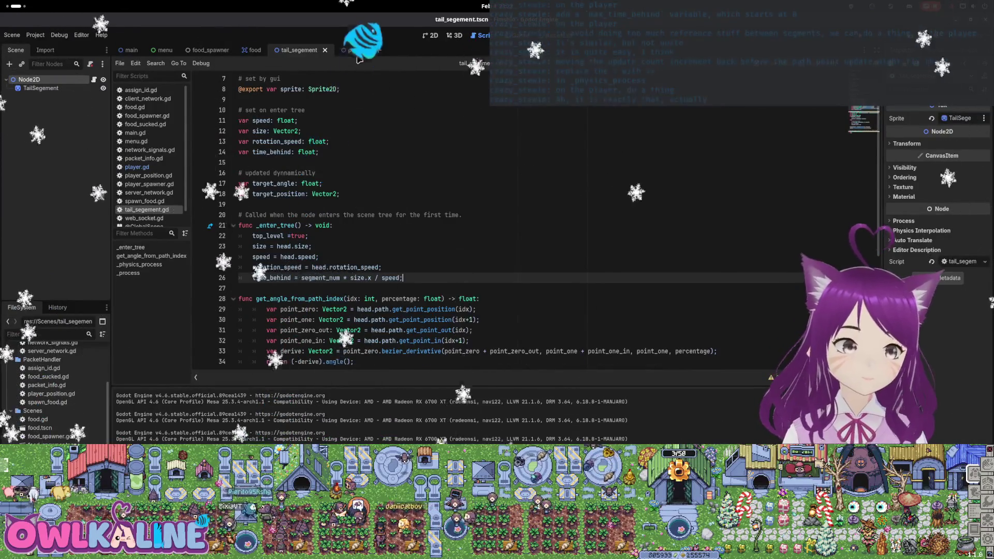
click(356, 51)
In player.gd, declare 'var max_time_behind: float;' after prev_cubic_bezier_velocity
click(137, 166)
scroll(310, 158, up, 15)
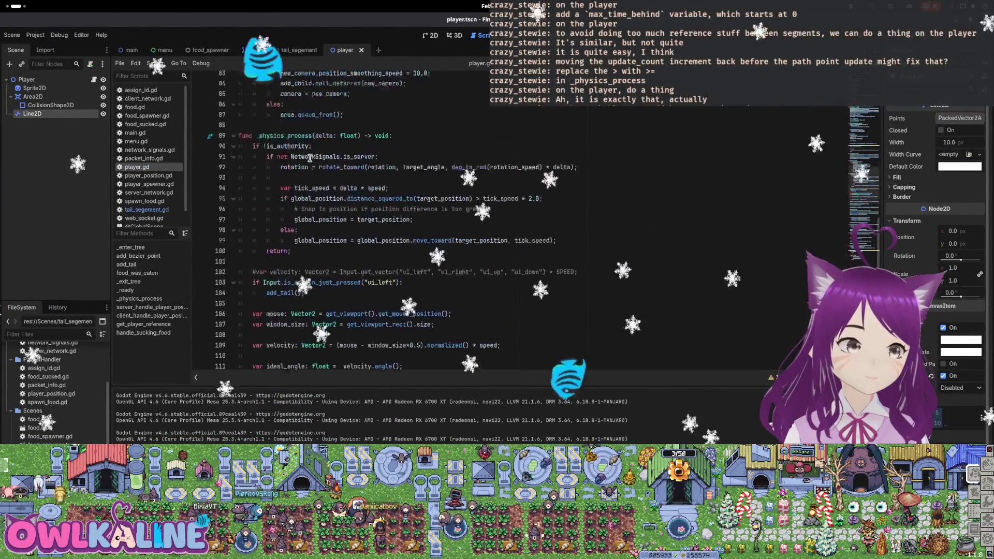
scroll(310, 158, up, 1)
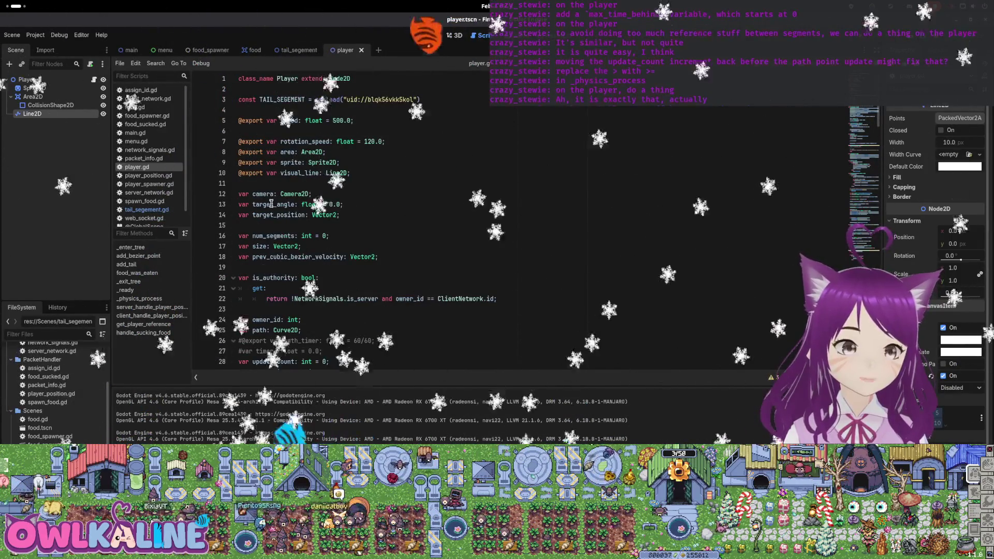
click(379, 249)
click(379, 257)
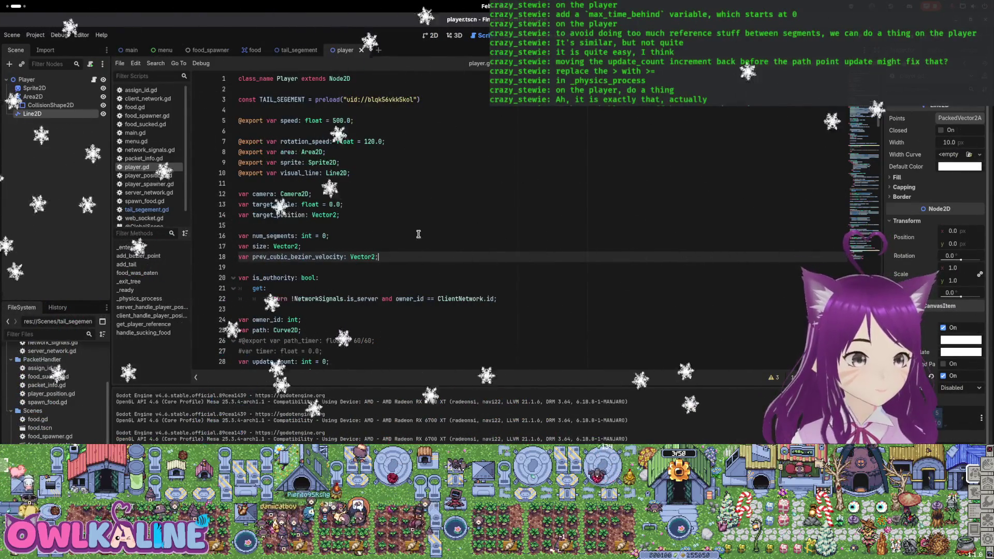
key(Return)
text(var max_time_behind: float;)
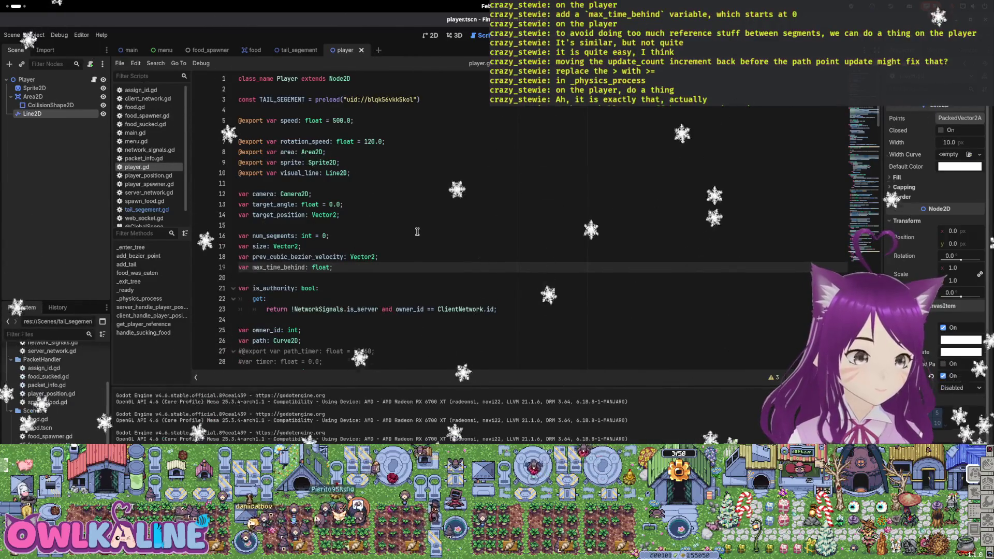
Add 'max_time_behind = 0' at the start of _enter_tree, above target_position
scroll(418, 232, down, 7)
click(492, 278)
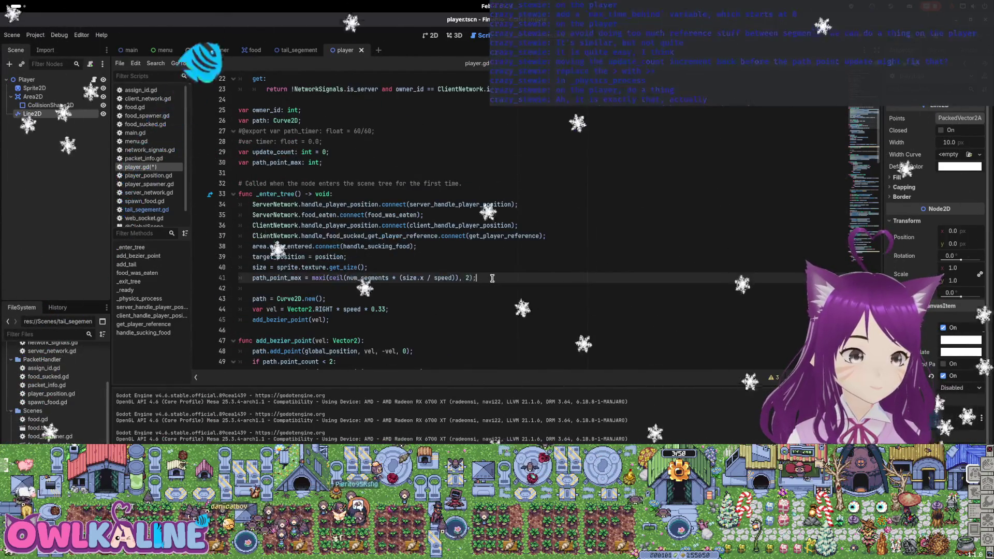
scroll(487, 274, down, 1)
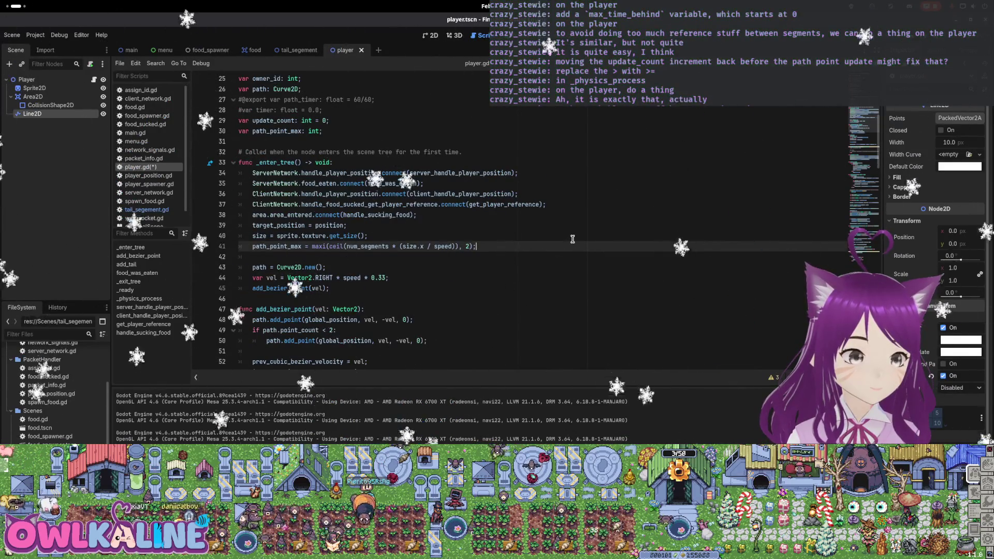
key(Return)
text(var max_time_behind: float;)
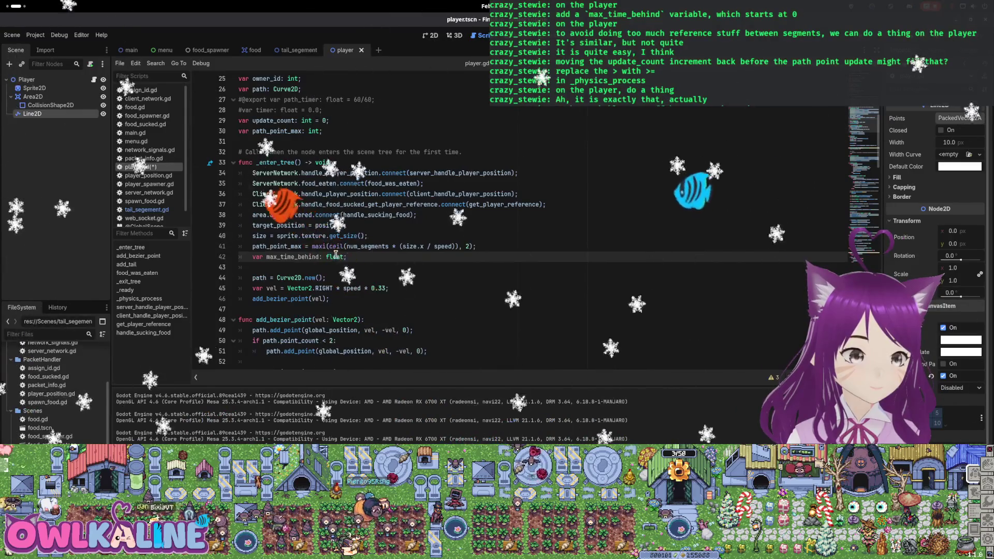
key(Left)
key(BackSpace)
key(BackSpace)
key(BackSpace)
key(BackSpace)
text(= 0)
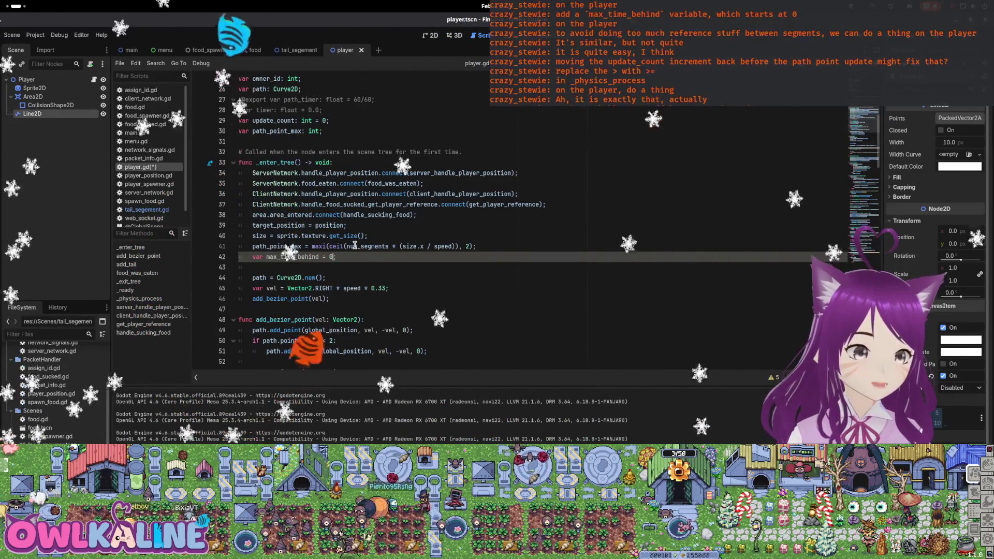
key(shift+End)
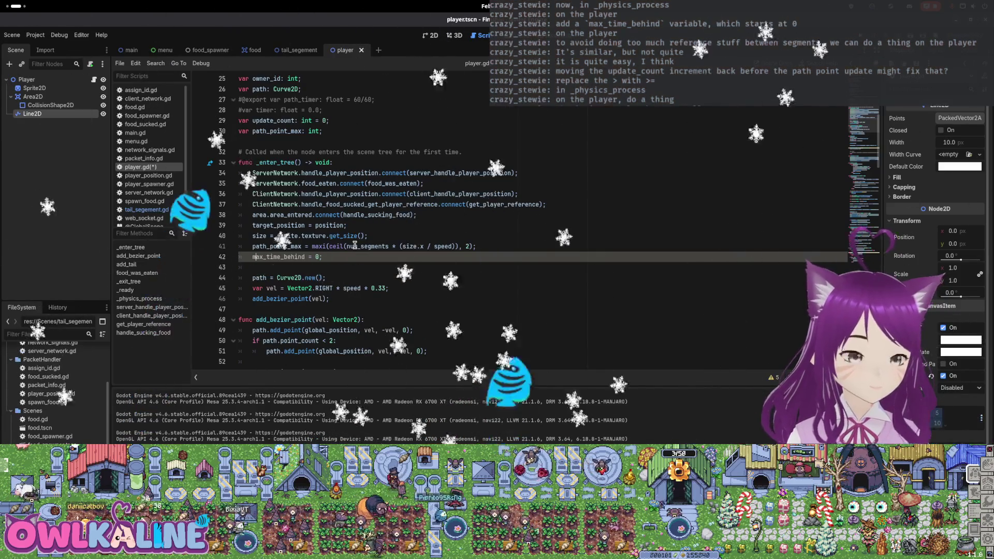
key(ctrl+x)
key(Up)
key(Up)
key(Up)
key(Up)
key(End)
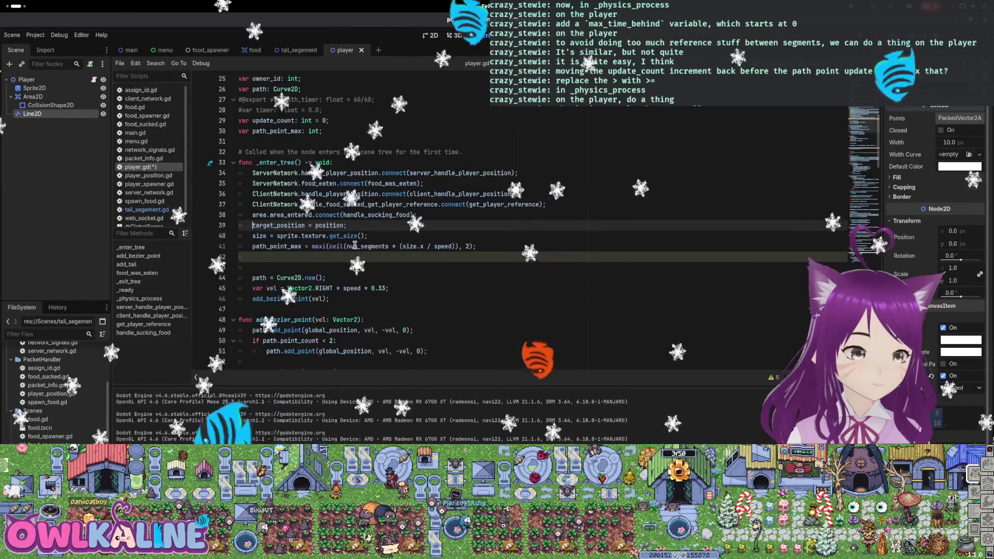
key(Return)
key(Return)
key(ctrl+v)
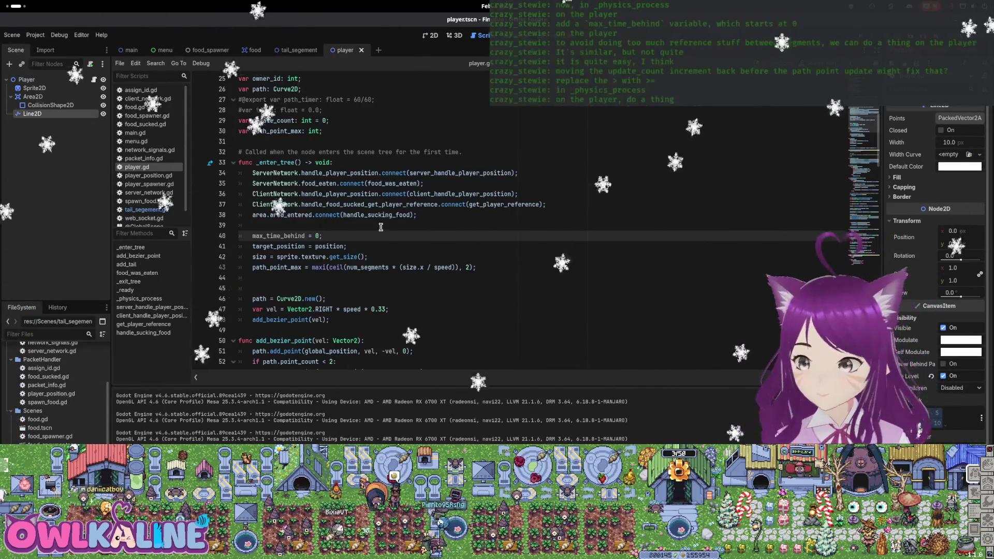
scroll(386, 226, down, 13)
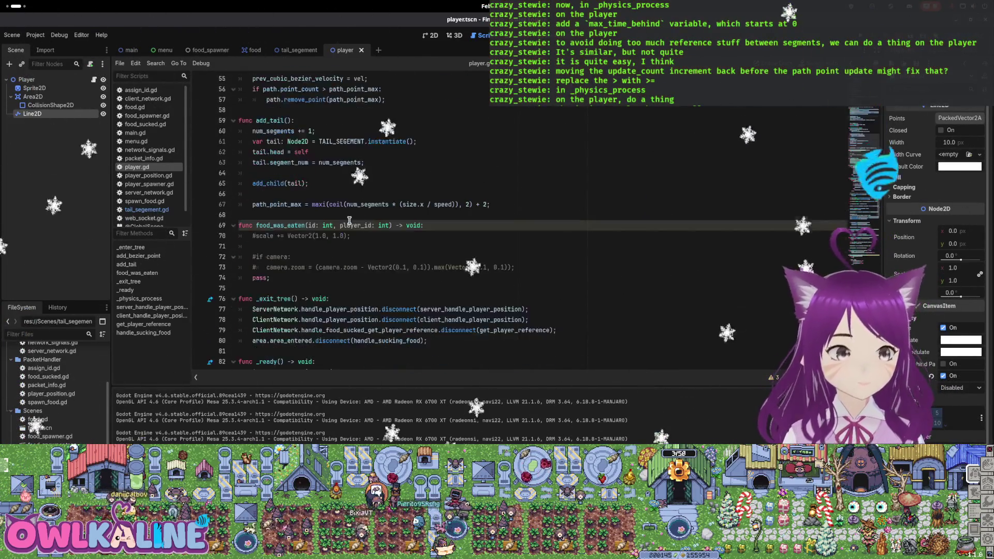
Delete the empty line 129 after the path point updates in _physics_process
scroll(340, 213, down, 17)
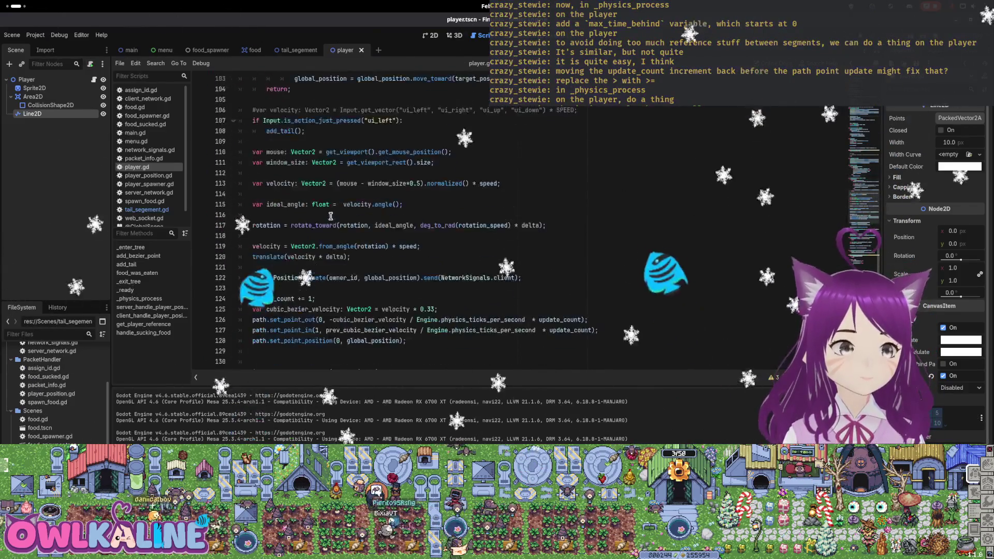
scroll(317, 229, up, 1)
click(451, 259)
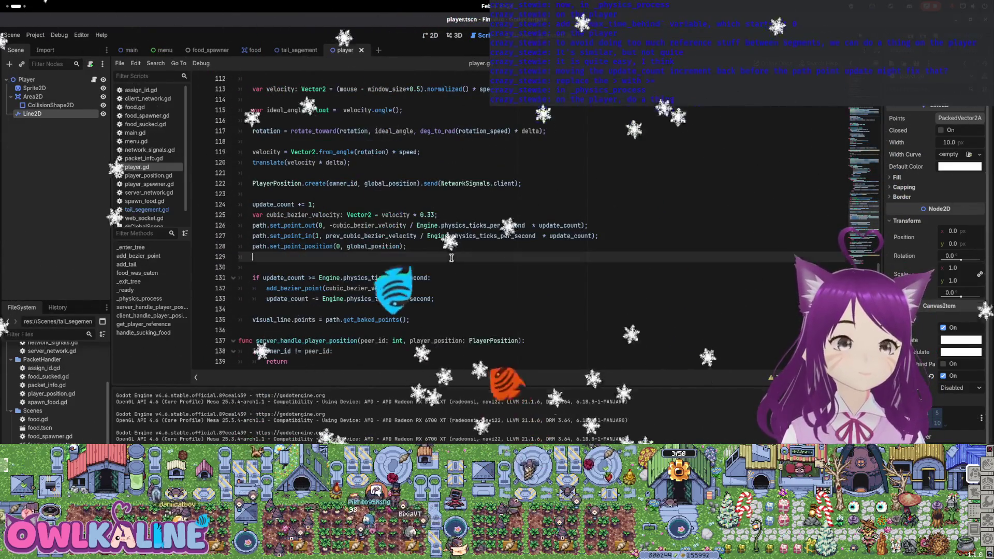
key(BackSpace)
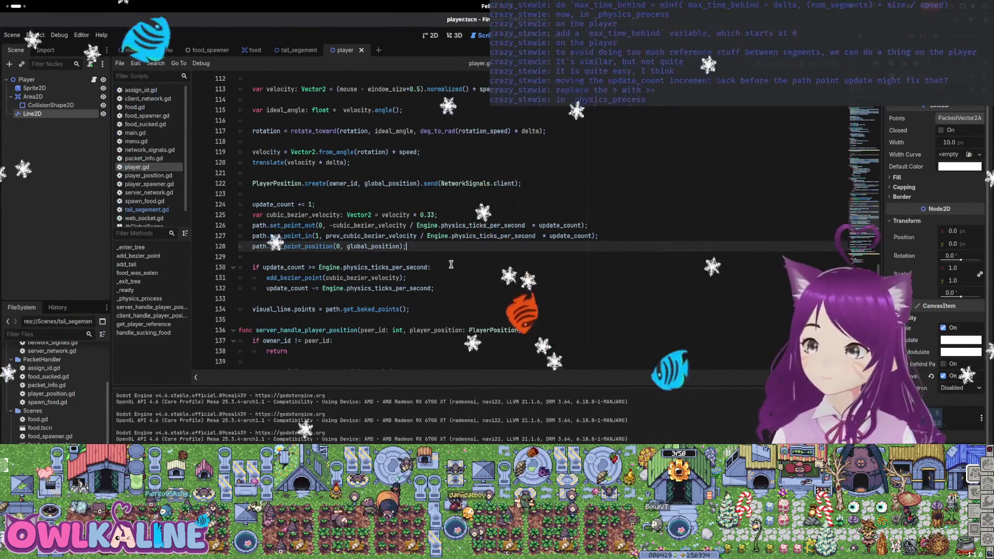
After the PlayerPosition send call, add max_time_behind = minf(max_time_behind + delta, num_segments * size / speed)
click(344, 196)
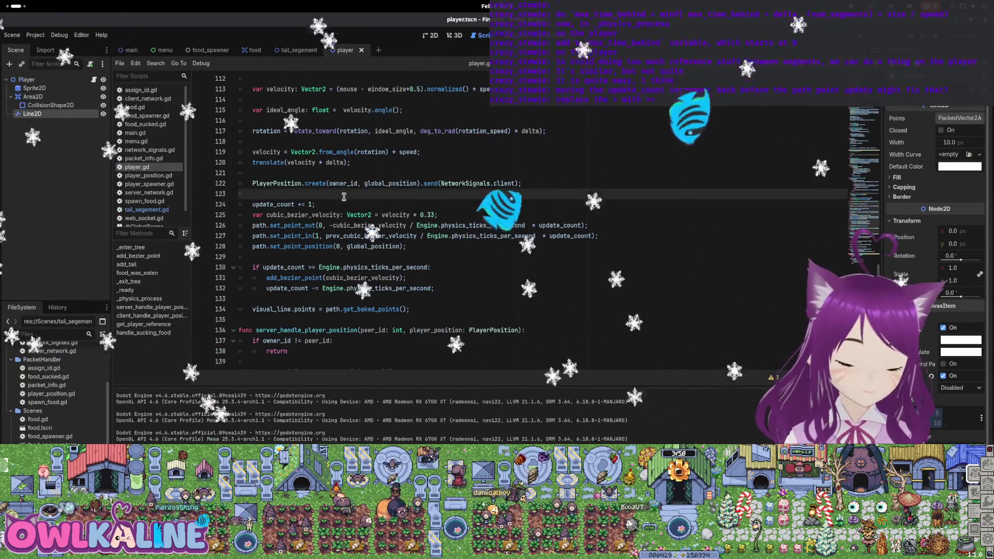
key(Return)
key(Return)
key(Up)
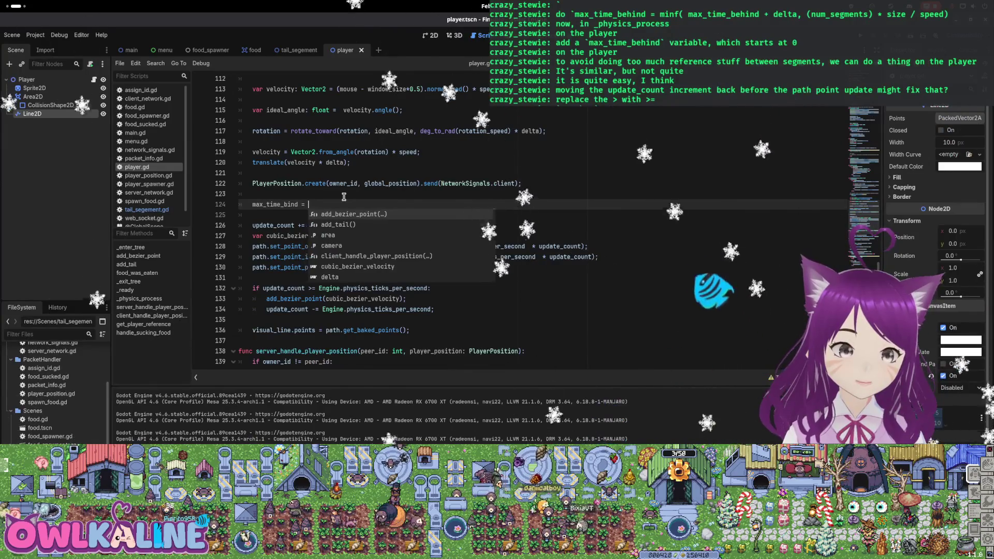
key(BackSpace)
key(BackSpace)
key(BackSpace)
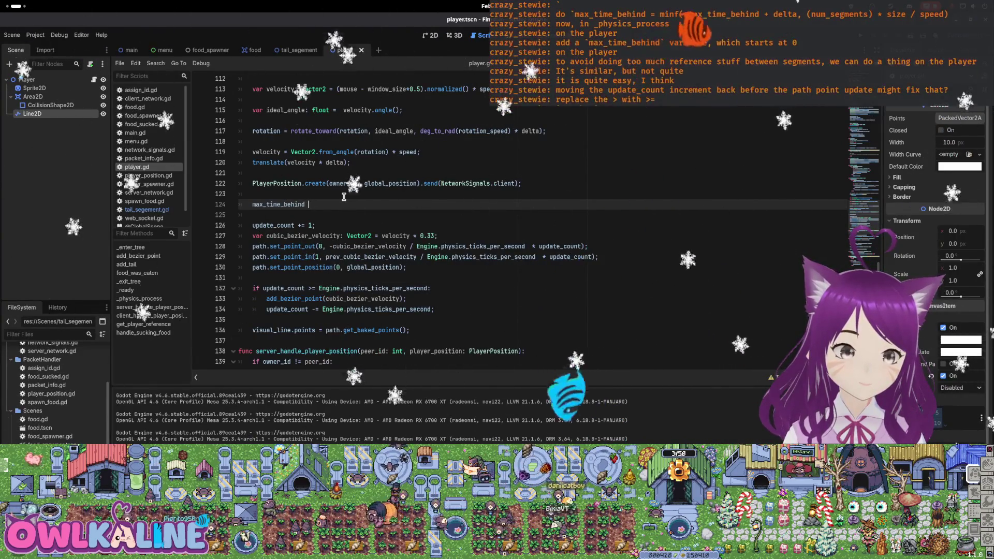
text(= minf())
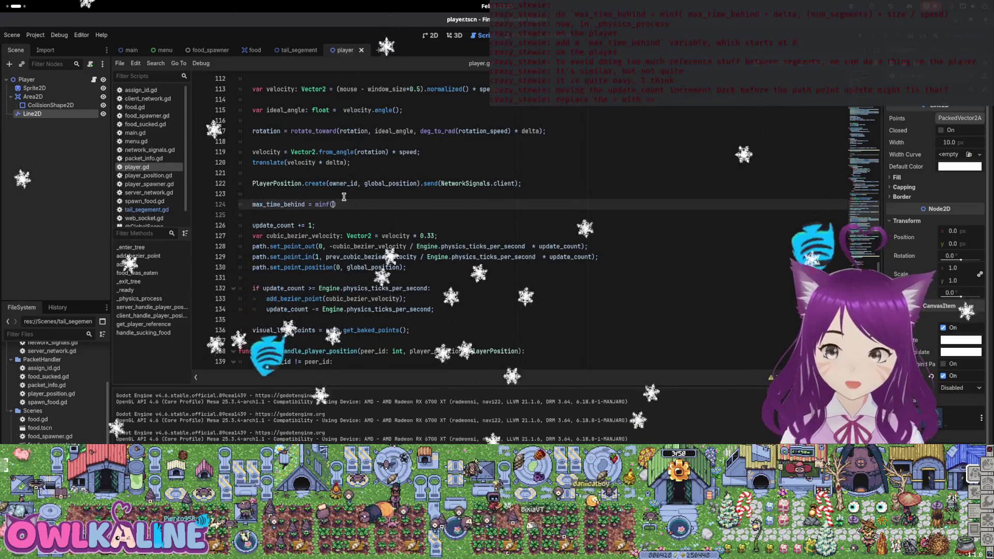
text(max_time_)
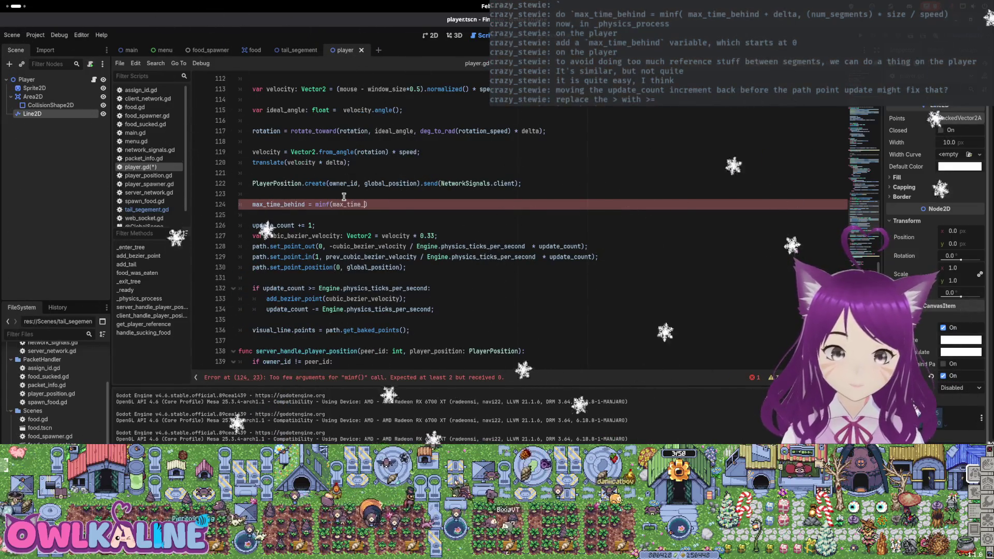
text( + delta, )
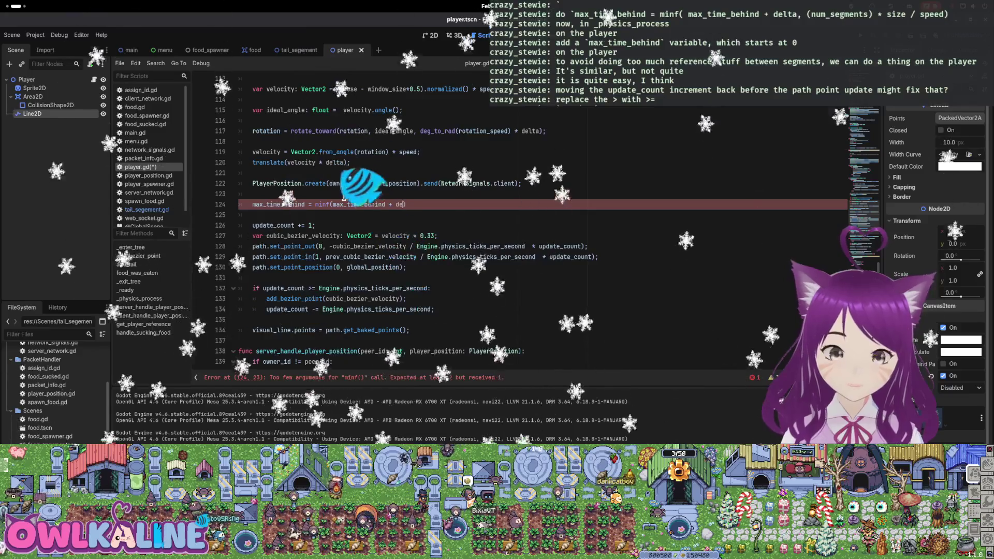
text(()
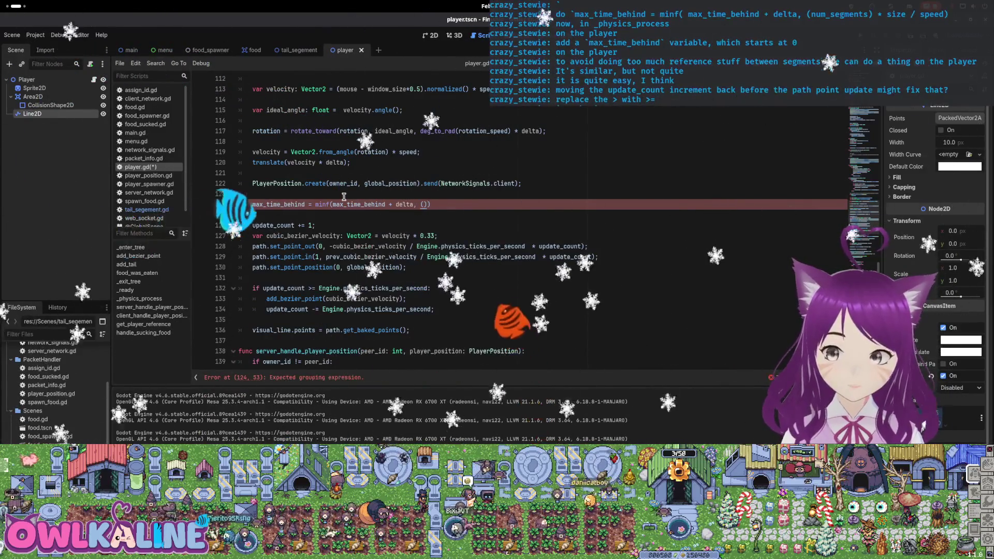
text(nu)
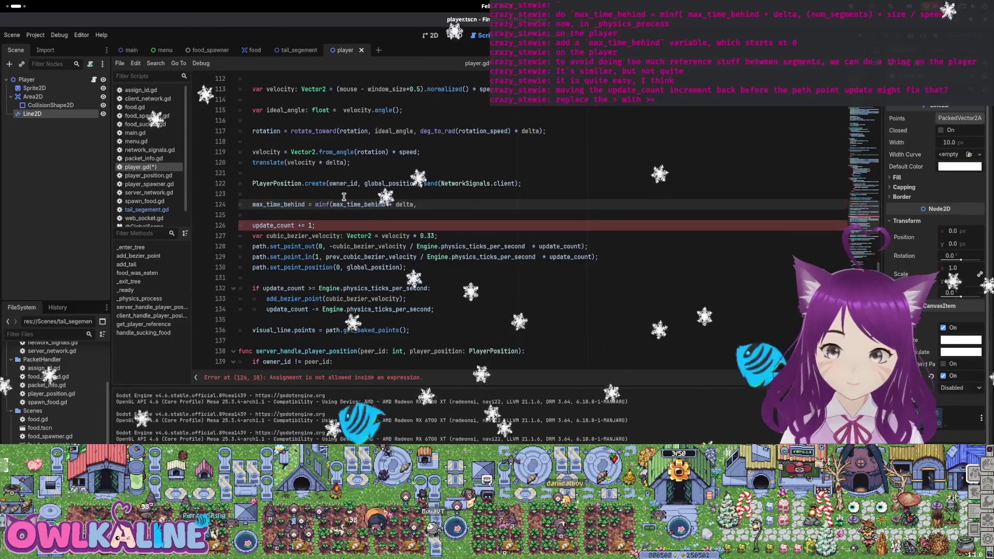
text(_segments * size / s)
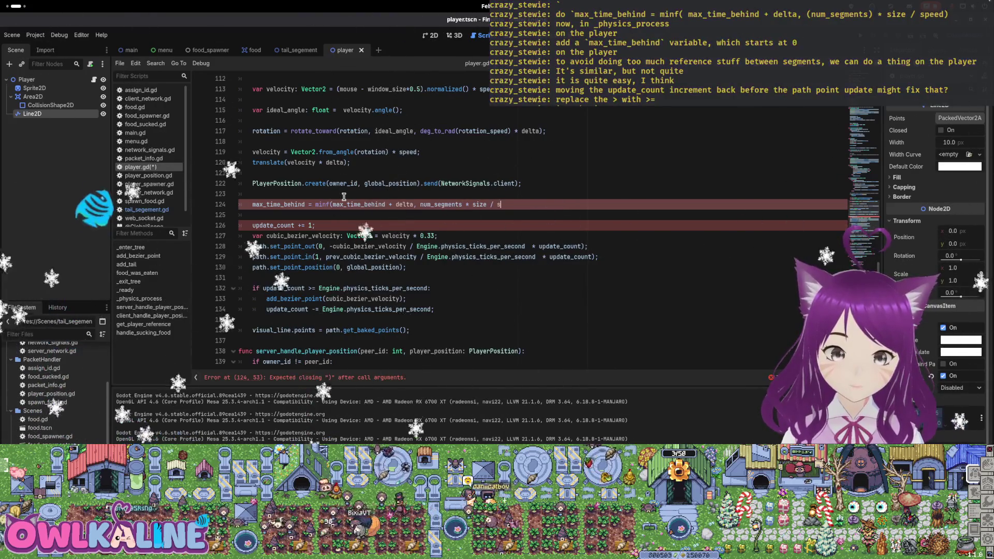
key(Left)
key(Left)
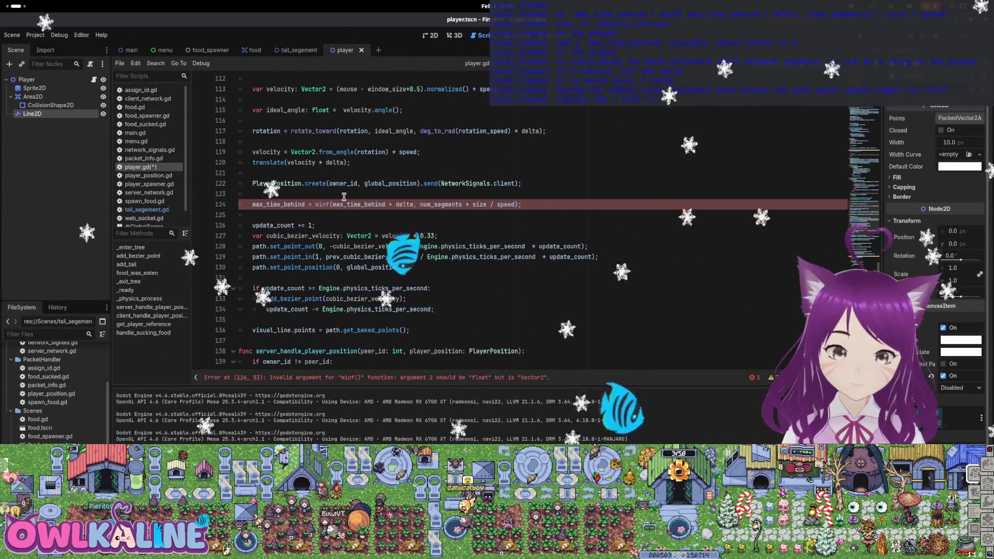
key(BackSpace)
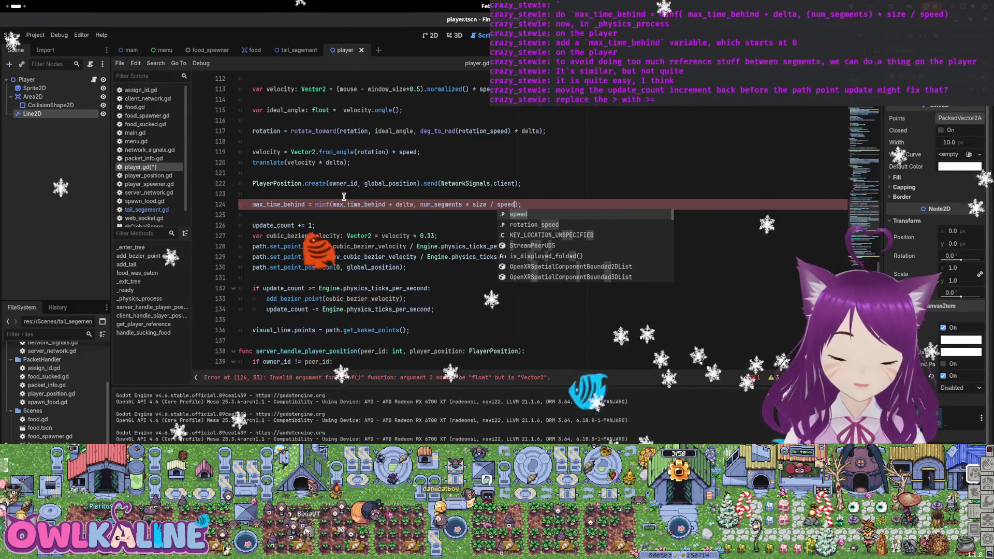
click(422, 205)
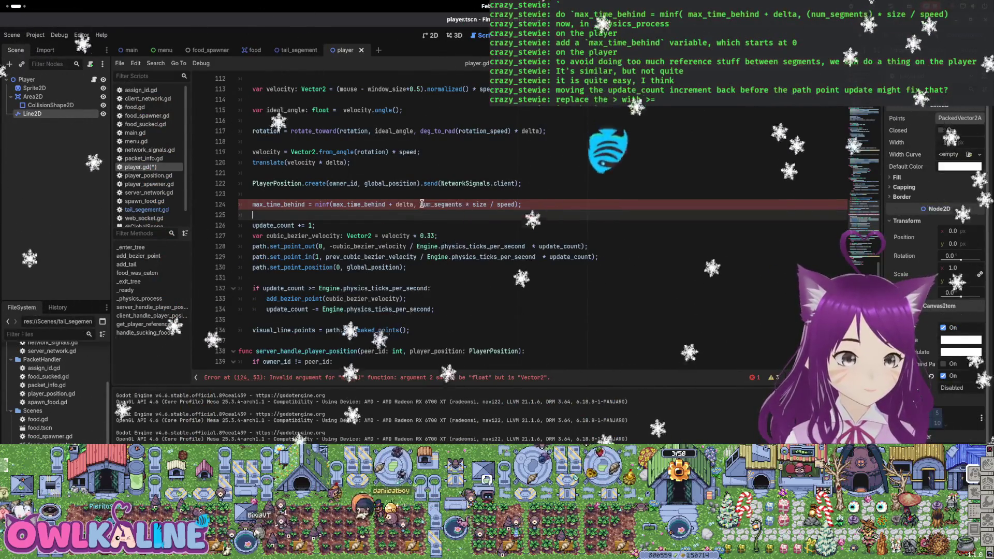
drag(420, 204, 507, 203)
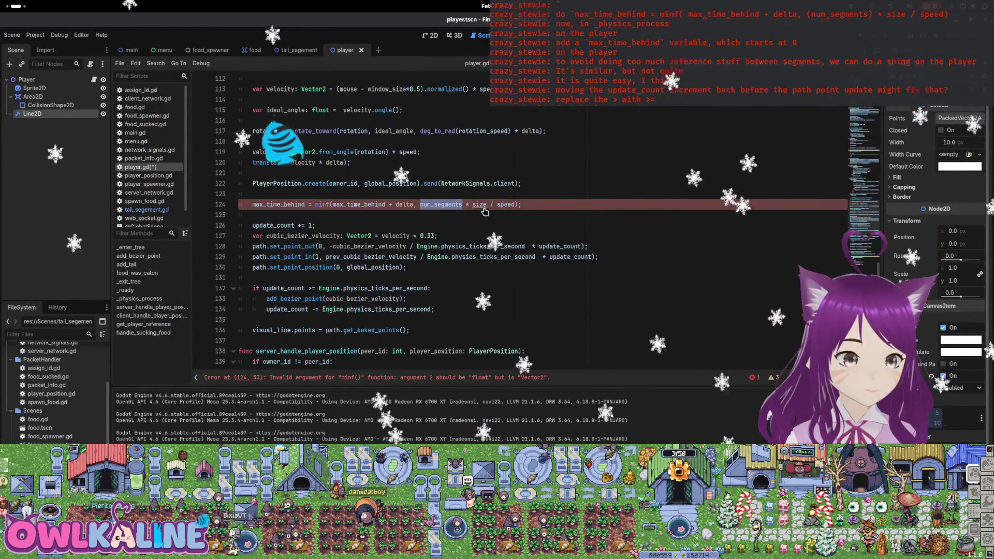
Change size to size.x in the line 124 max_time_behind cap and save player.gd
scroll(484, 211, up, 20)
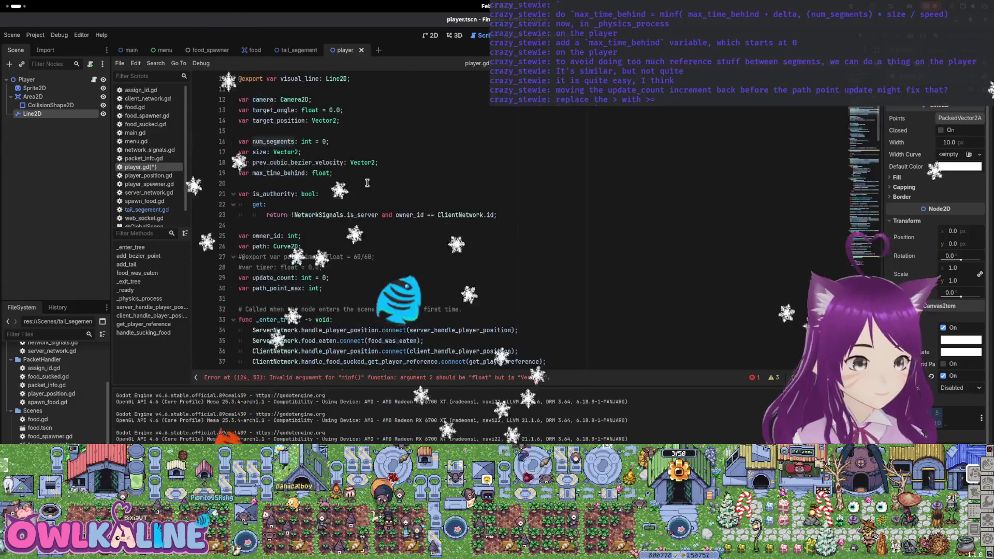
scroll(367, 183, down, 20)
scroll(481, 212, down, 6)
double_click(458, 197)
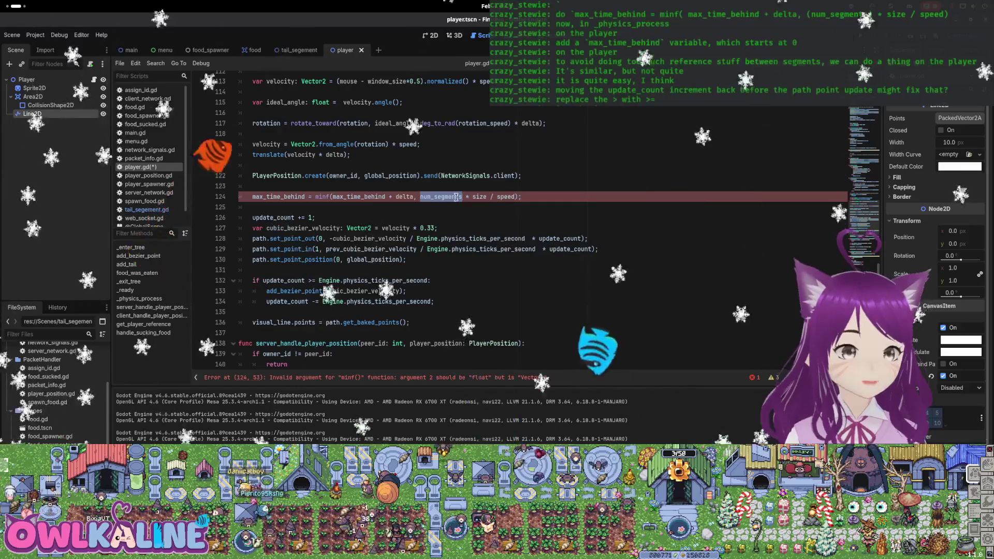
click(510, 196)
text(.x)
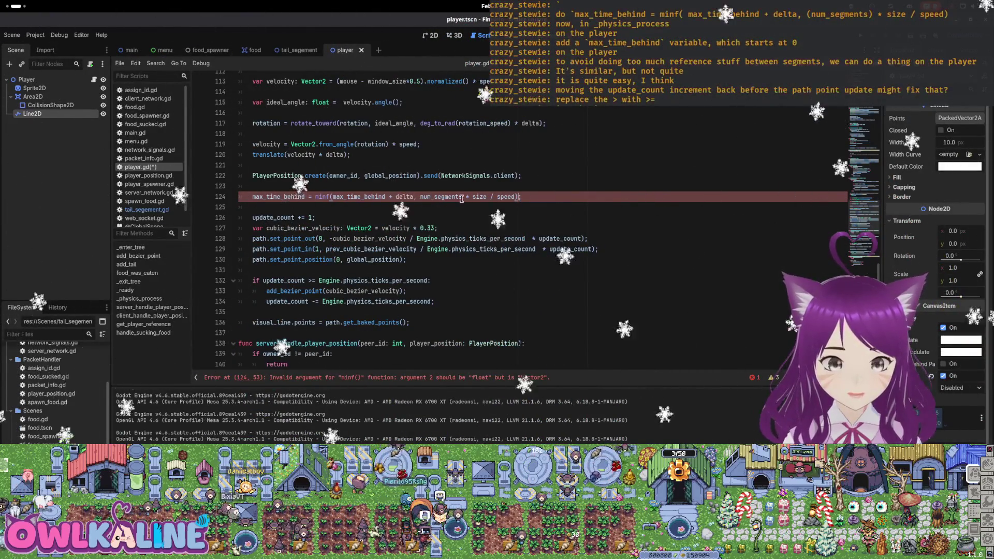
click(544, 177)
key(ctrl+s)
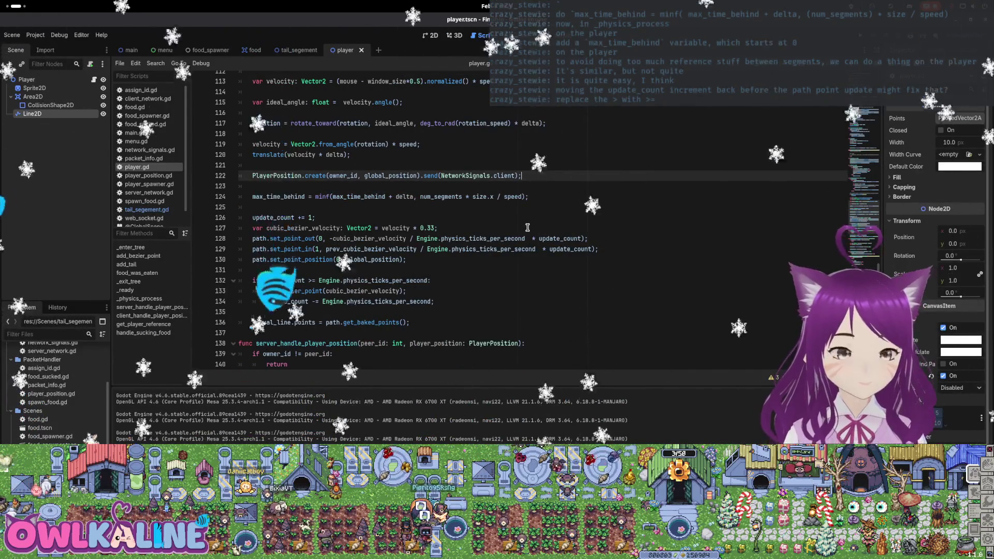
Recheck line 124, glance at the desktop overview, and switch to the tail_segement scene
mouse_move(502, 230)
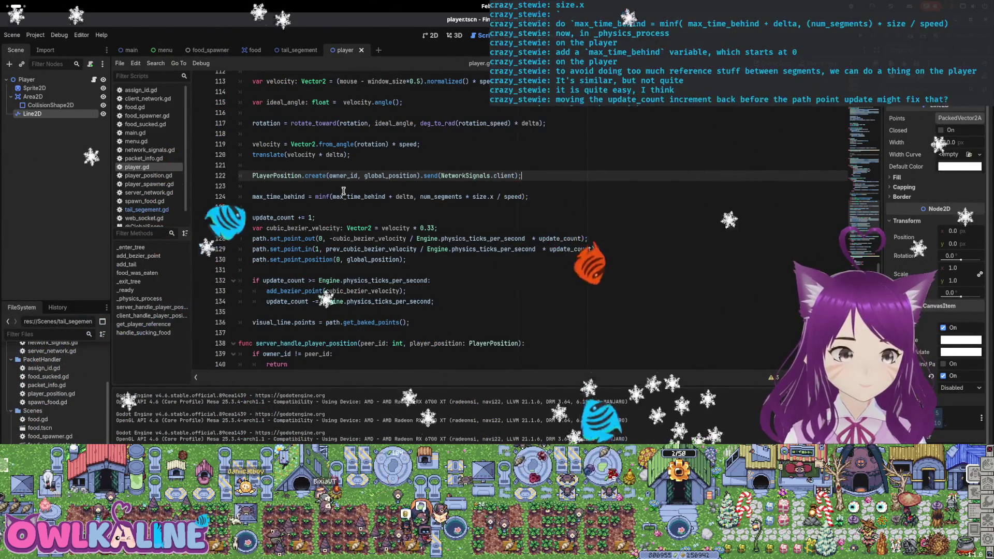
click(337, 196)
double_click(337, 196)
click(421, 196)
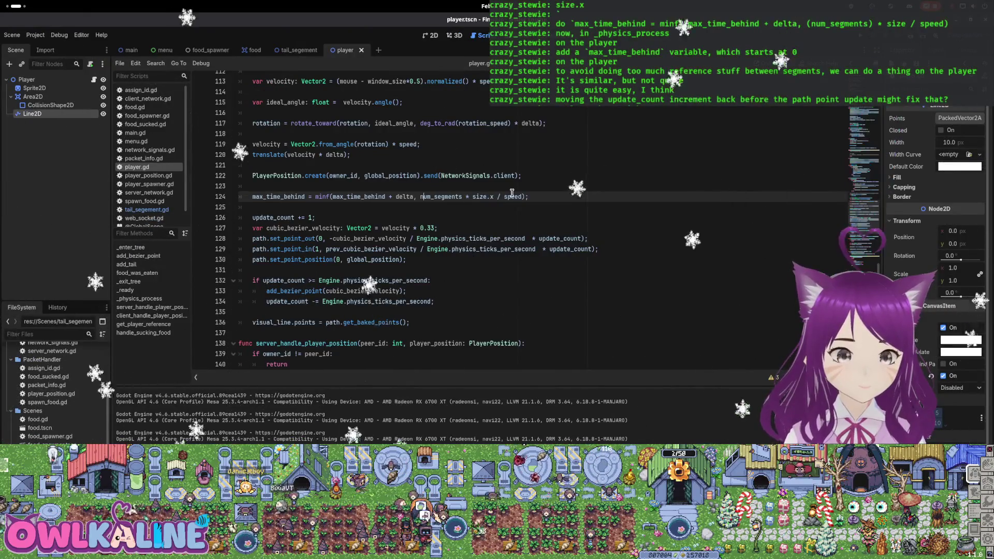
key(Left)
key(Left)
key(Left)
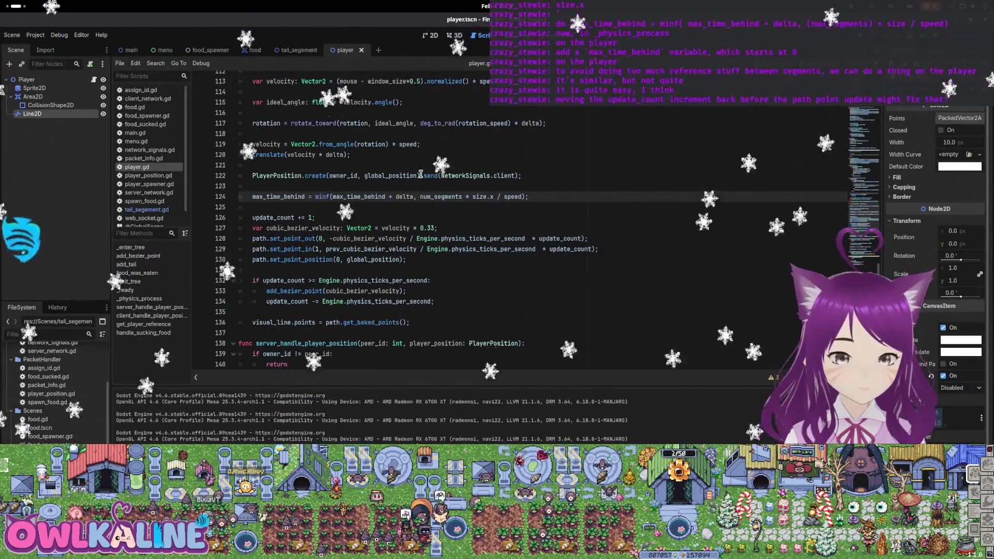
key(super)
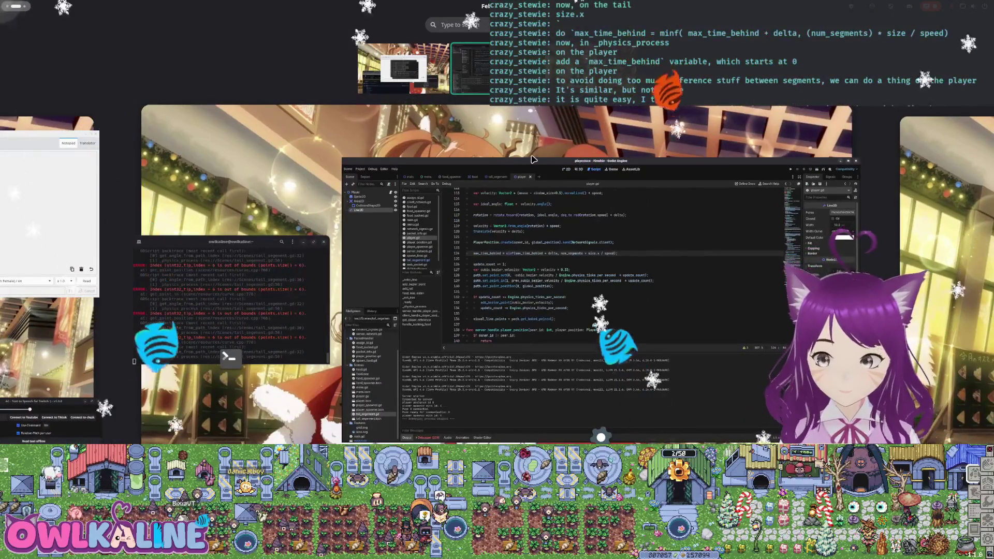
key(super)
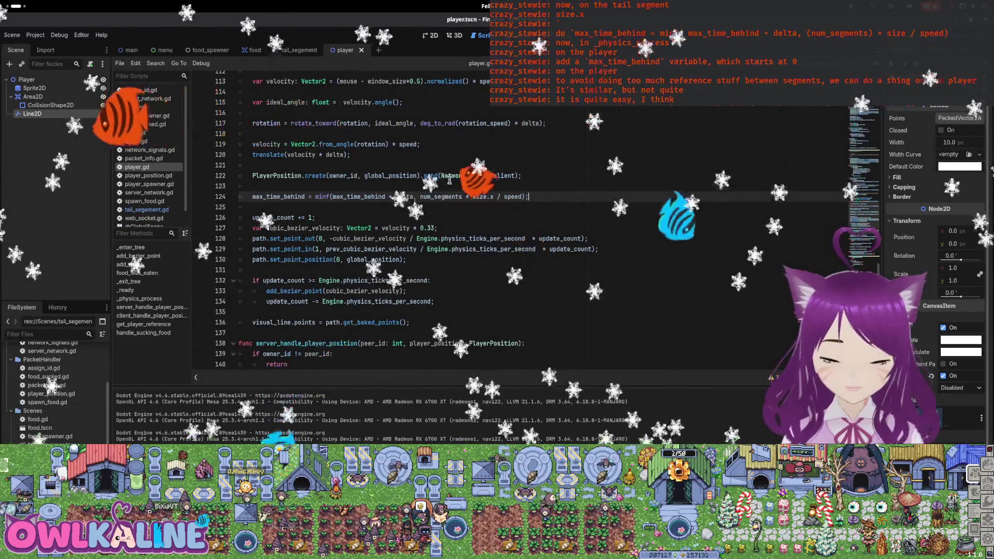
click(299, 50)
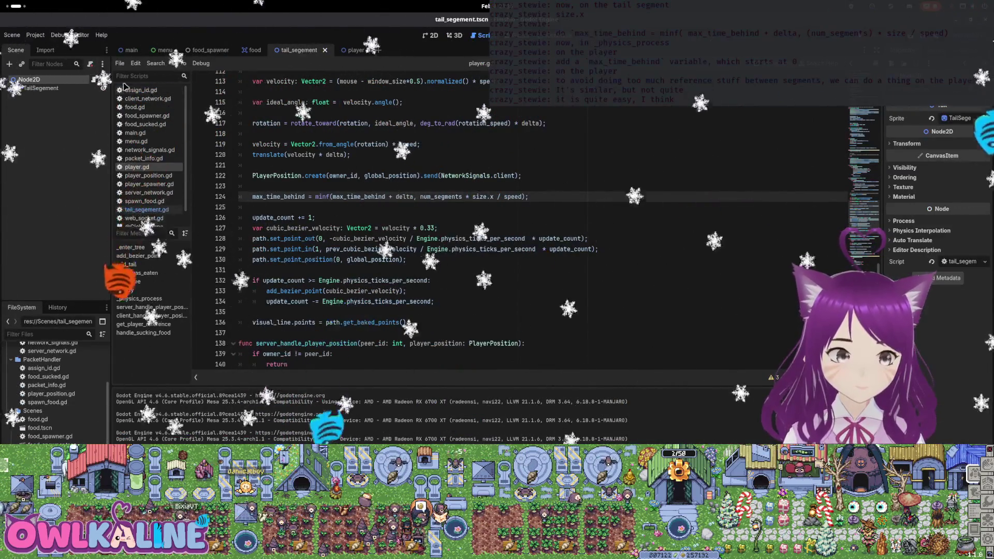
Open tail_segement.gd and insert a blank line after line 39 in _physics_process
click(147, 209)
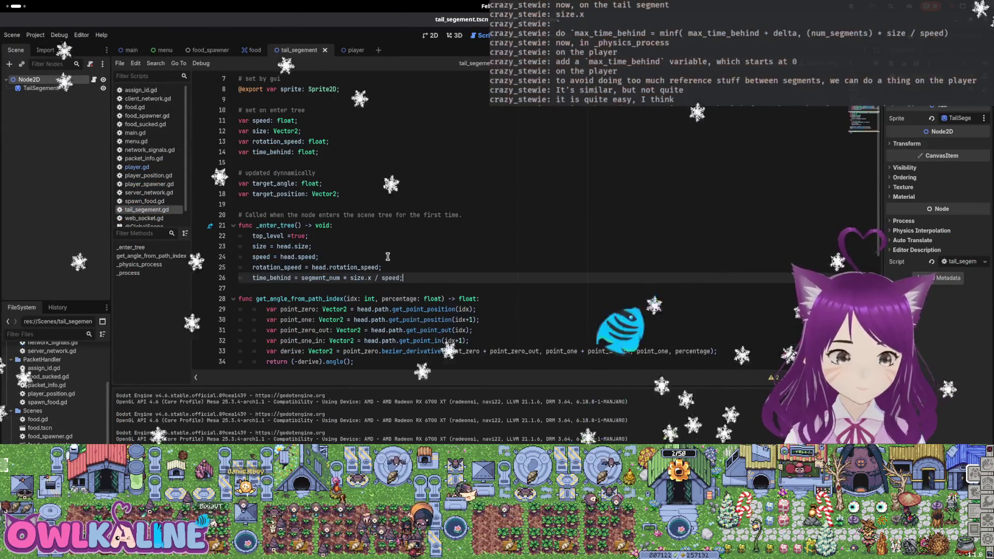
scroll(388, 256, down, 2)
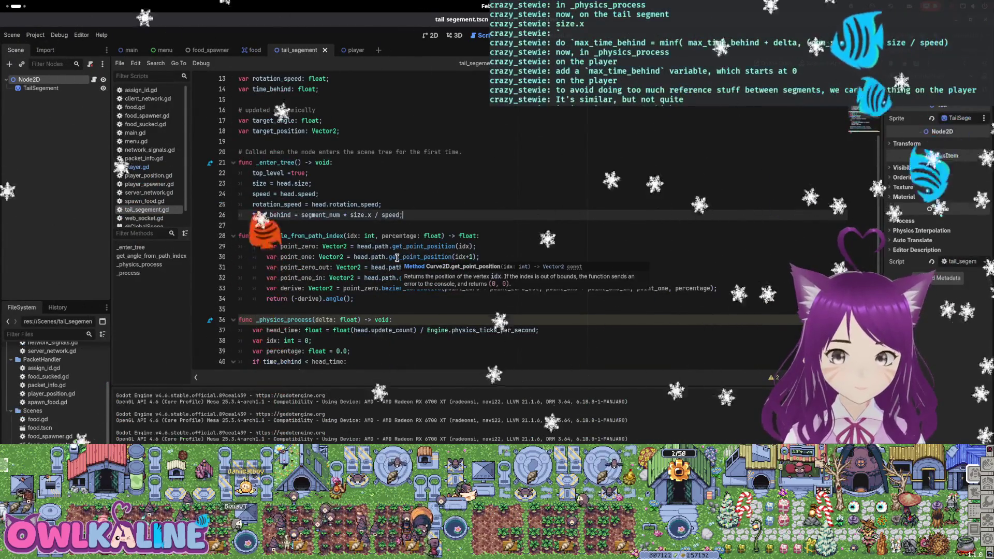
scroll(397, 257, down, 5)
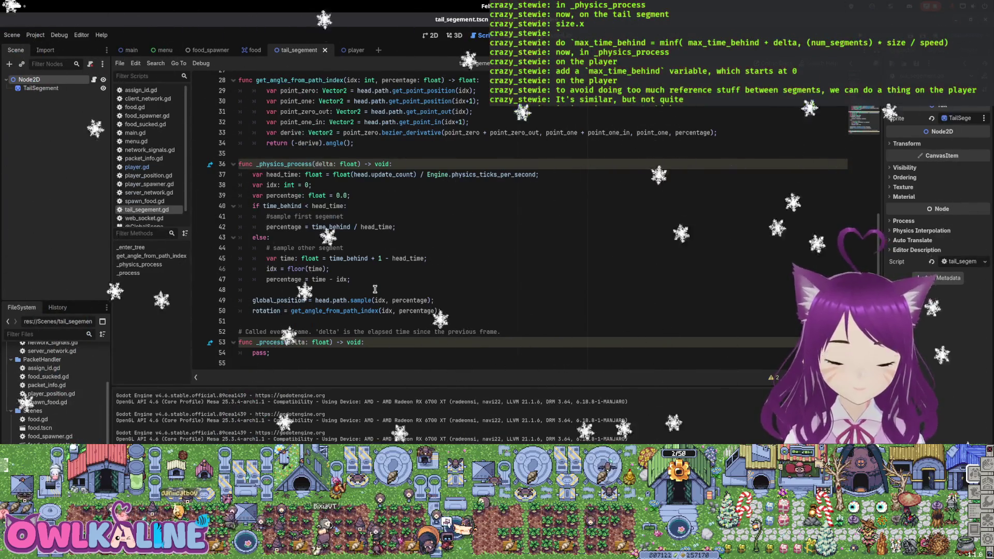
click(326, 293)
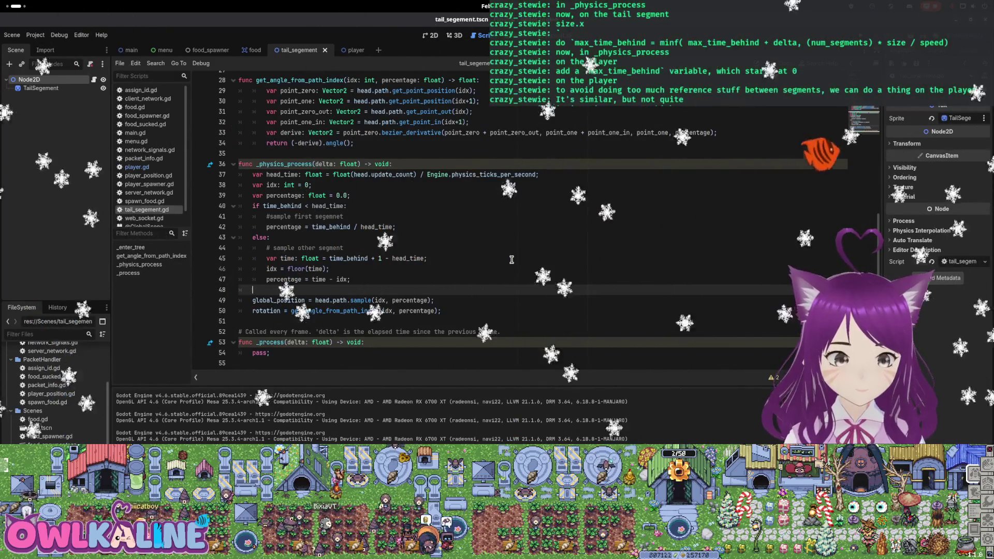
click(416, 196)
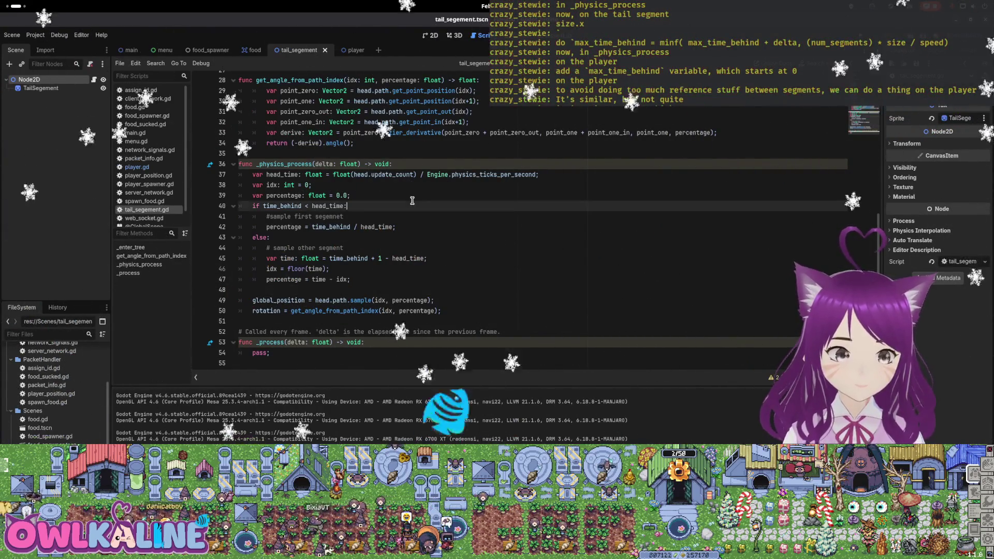
key(Return)
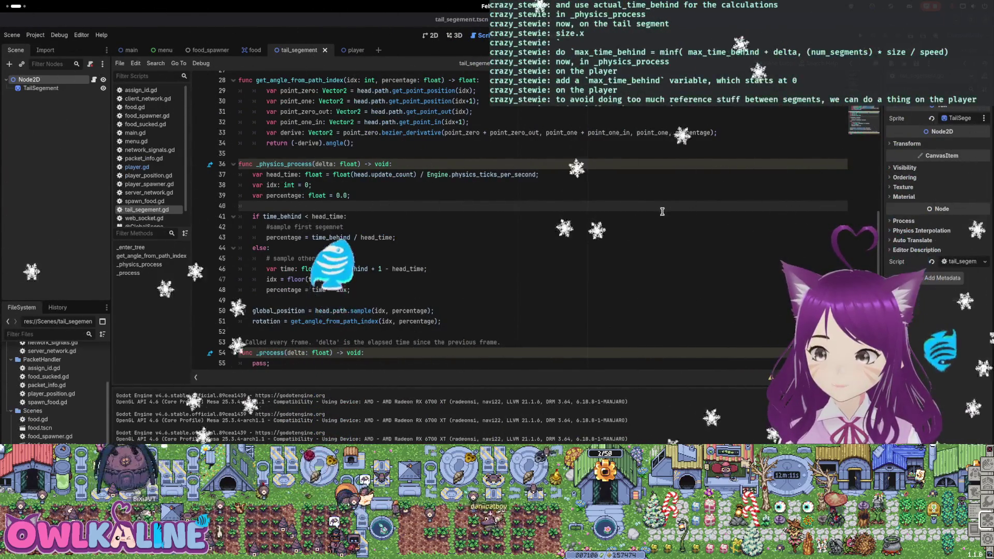
Review the uses of time_behind, then start a new line after the percentage declaration
click(463, 213)
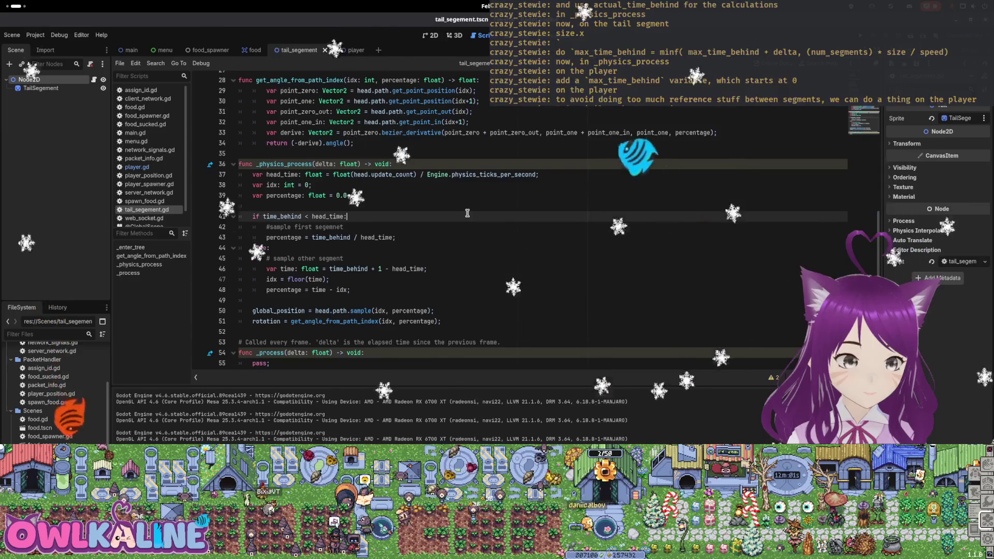
double_click(337, 236)
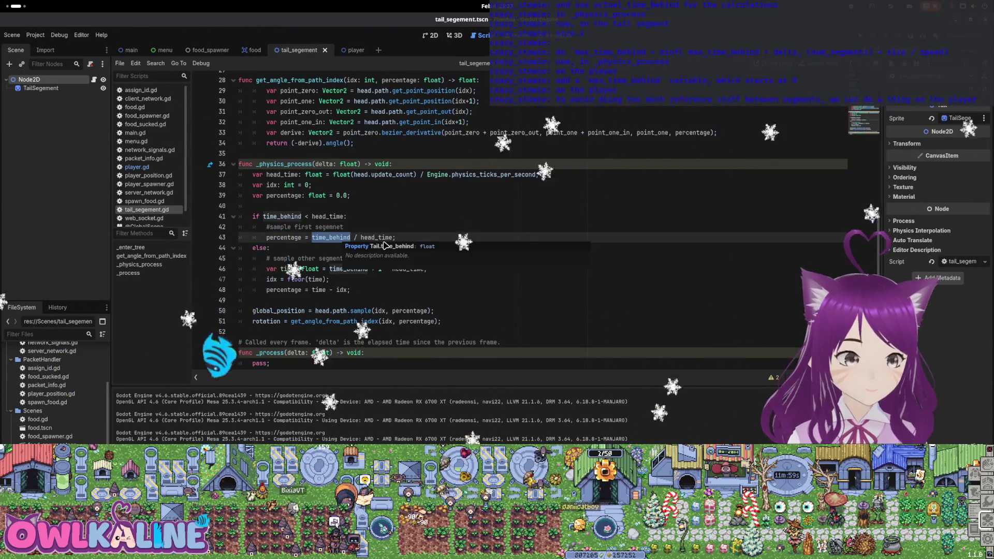
scroll(351, 218, up, 3)
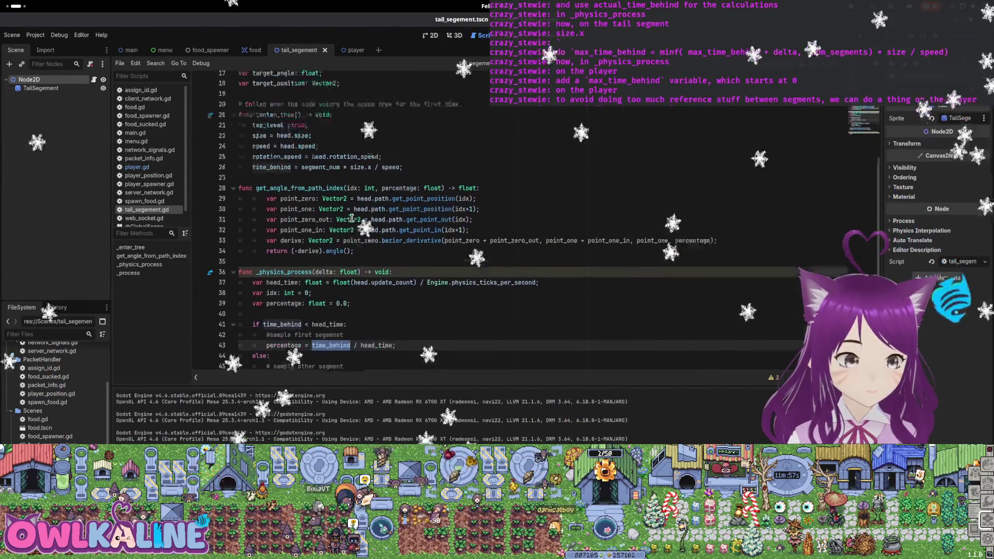
scroll(352, 218, down, 2)
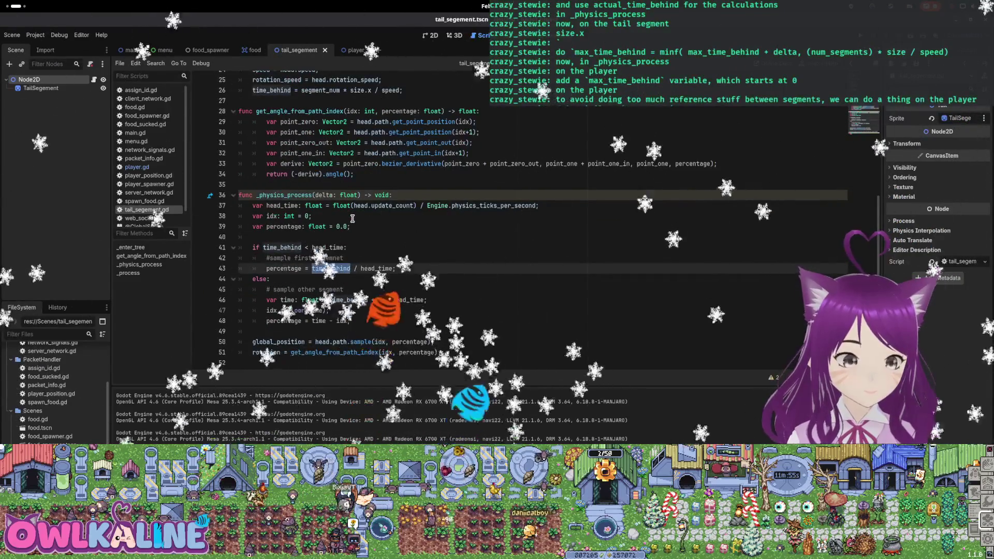
scroll(353, 218, down, 2)
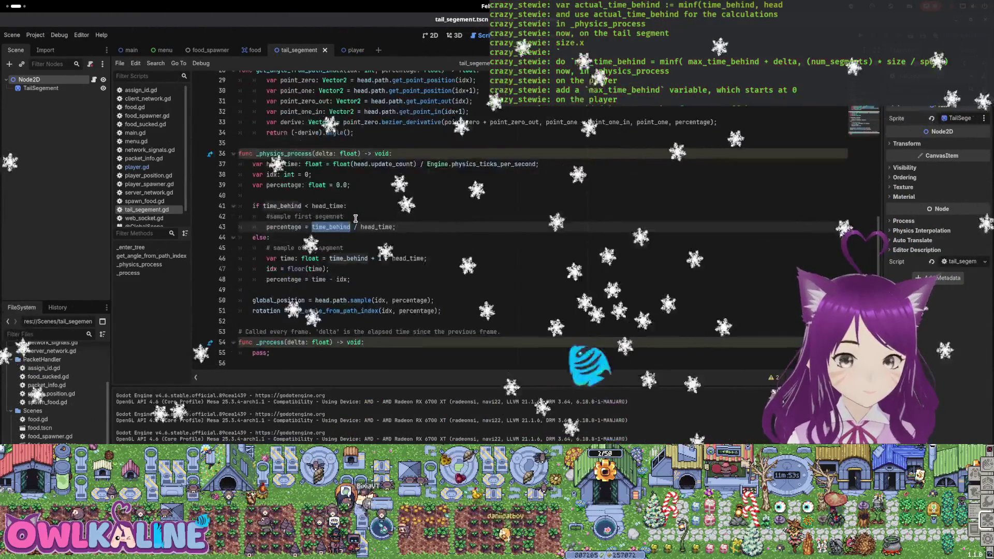
click(445, 196)
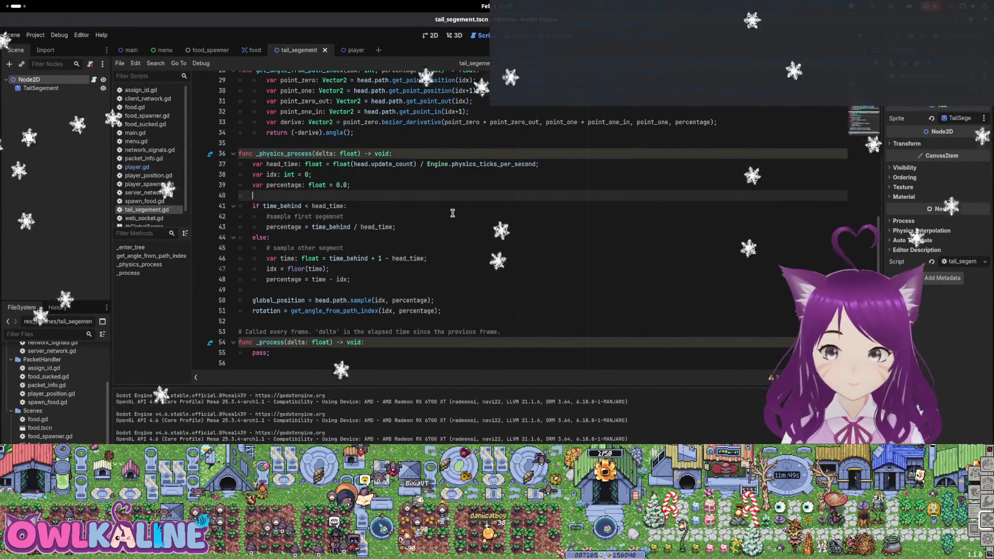
key(Return)
text(var actual-t)
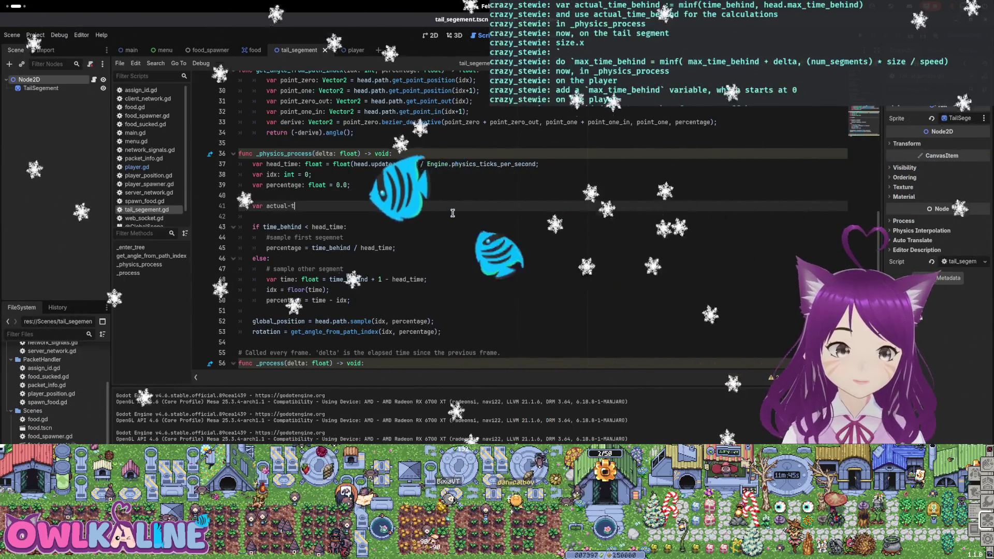
Declare 'var actual_time_behind: float = minf(time_behind, head.max_time_behind)' after the percentage line
text(_ti)
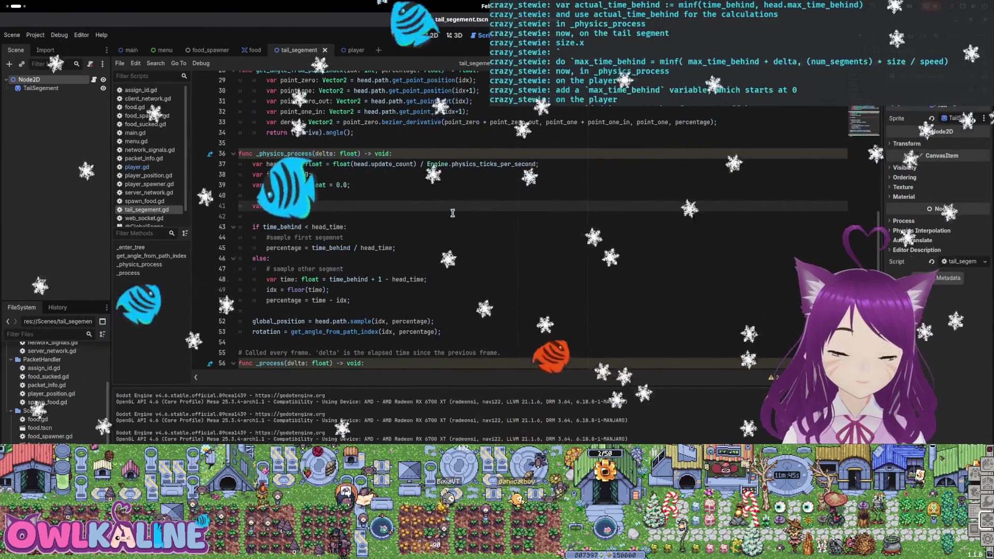
text(me_h)
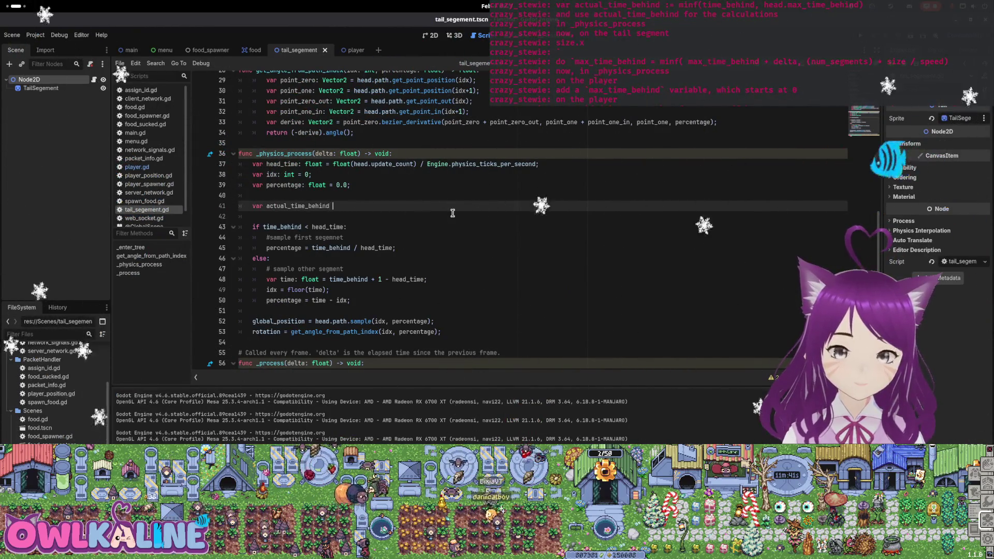
key(ctrl+space)
key(BackSpace)
key(BackSpace)
key(BackSpace)
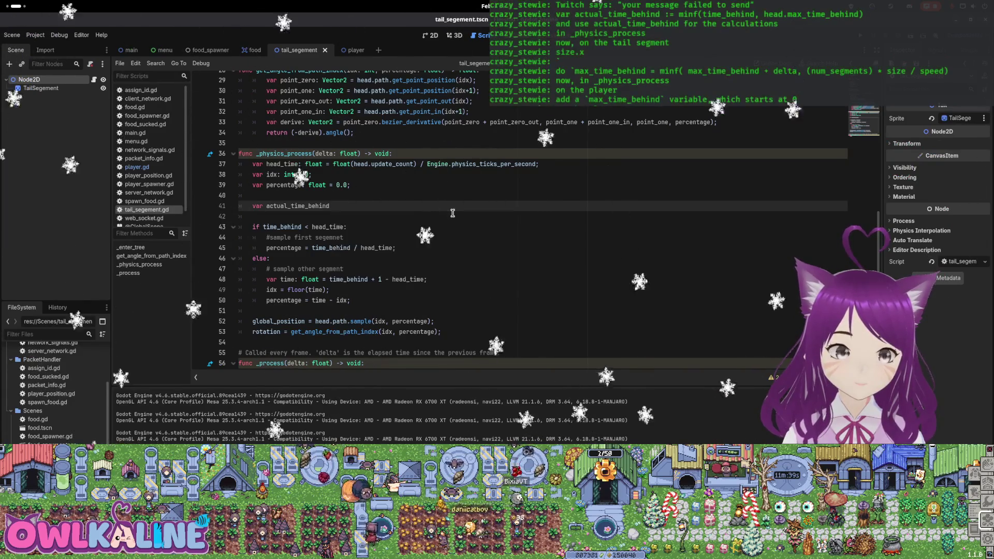
text(: float = minf(time)
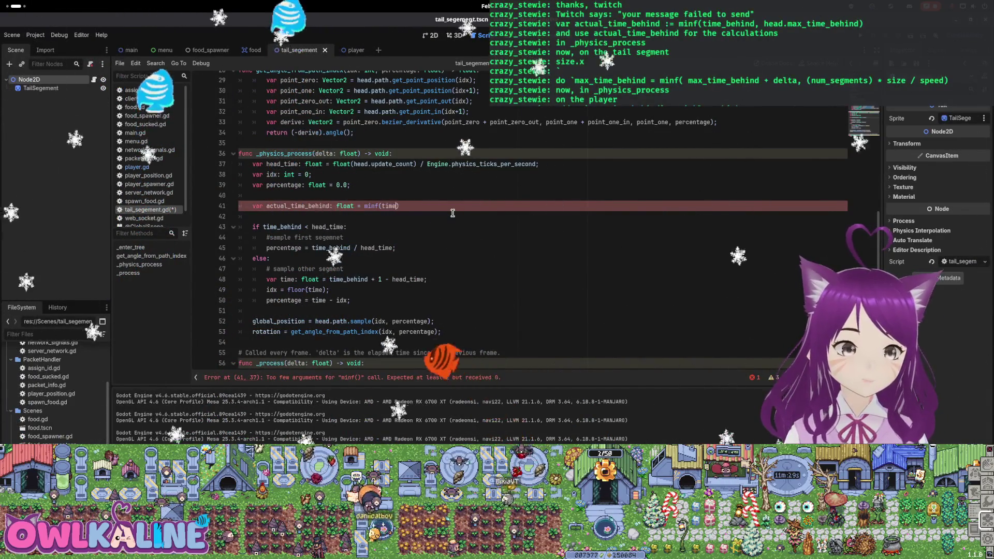
text(_)
key(Return)
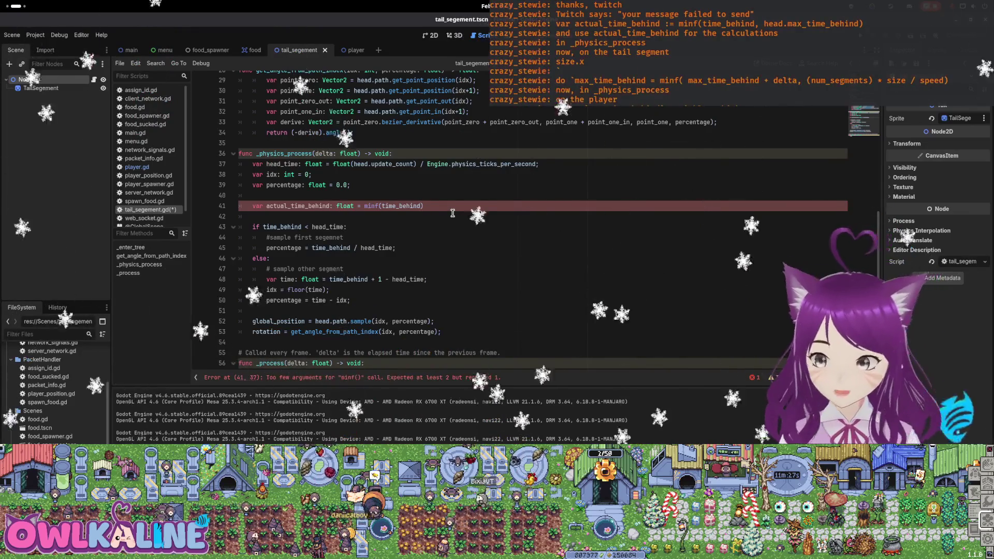
text(, head.max)
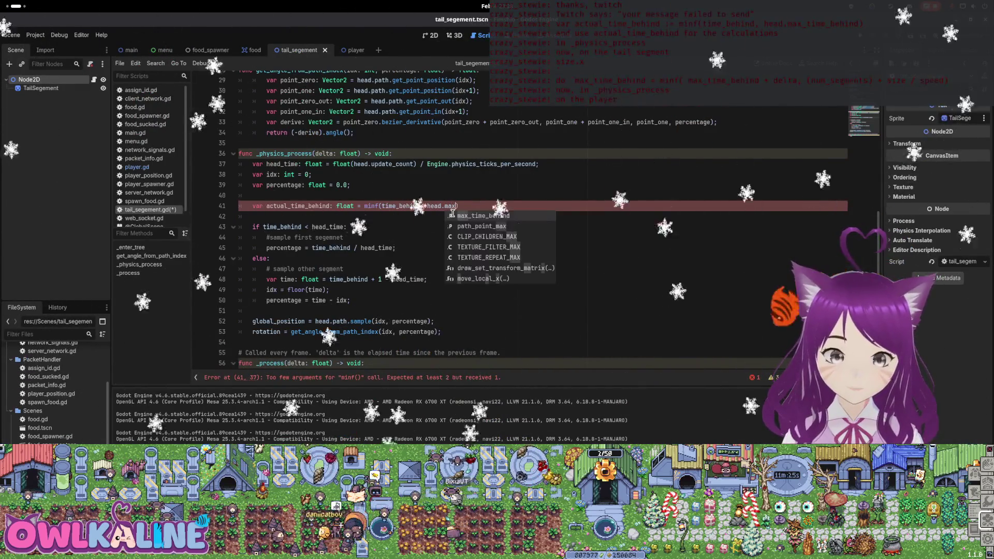
key(Return)
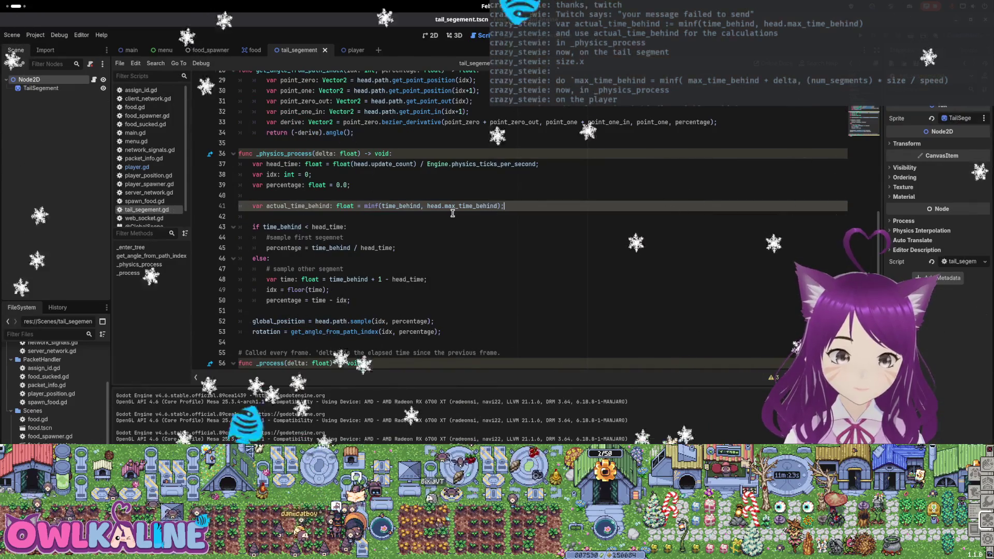
Replace time_behind with actual_time_behind in the percentage and segment-time calculations, then save
double_click(297, 206)
key(ctrl+c)
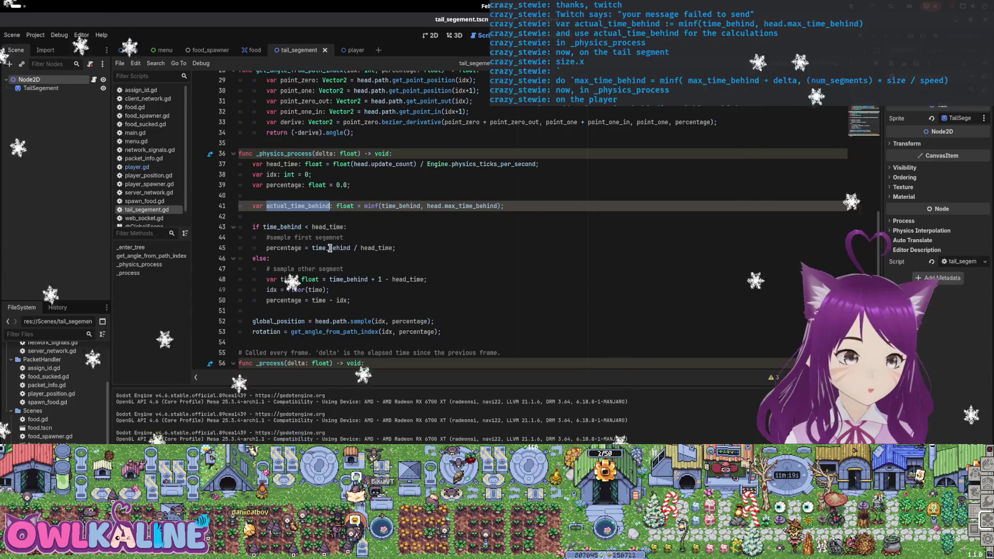
double_click(330, 248)
key(ctrl+v)
key(ctrl+v)
double_click(281, 227)
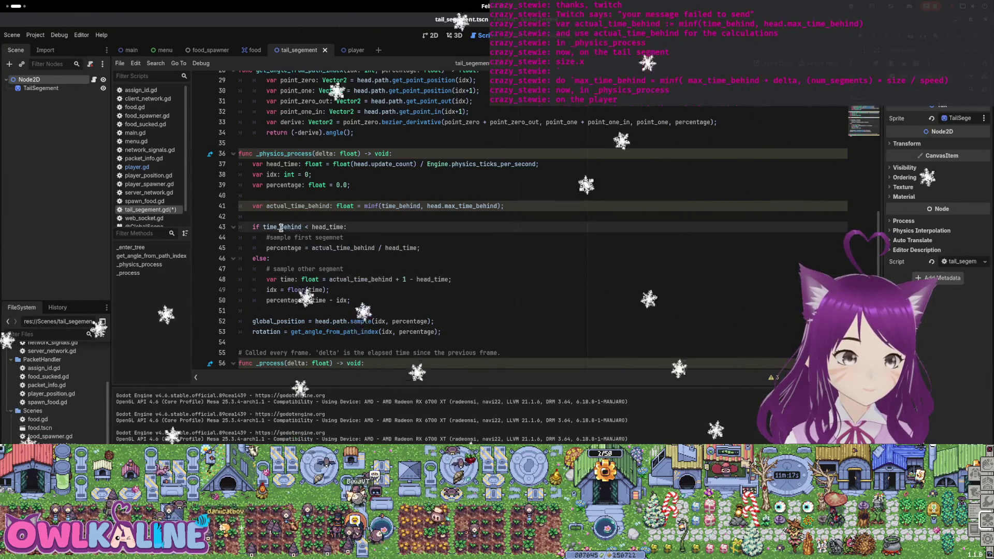
click(341, 230)
text(actual_)
scroll(375, 254, down, 1)
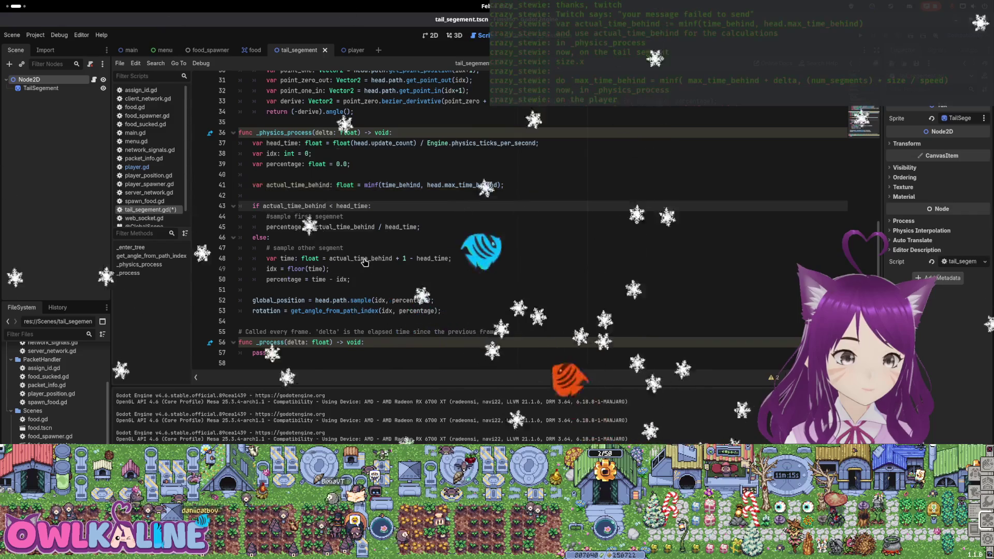
key(ctrl+s)
Finish the declaration lines with '= 0;' and ';', then run the game with F5
click(390, 286)
scroll(435, 175, up, 1)
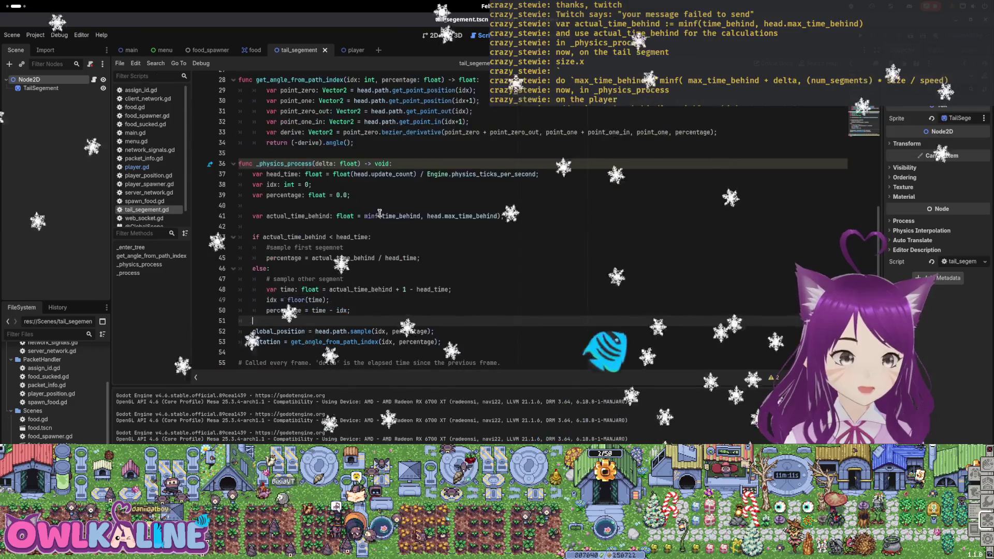
click(547, 196)
key(Up)
text(= 0;)
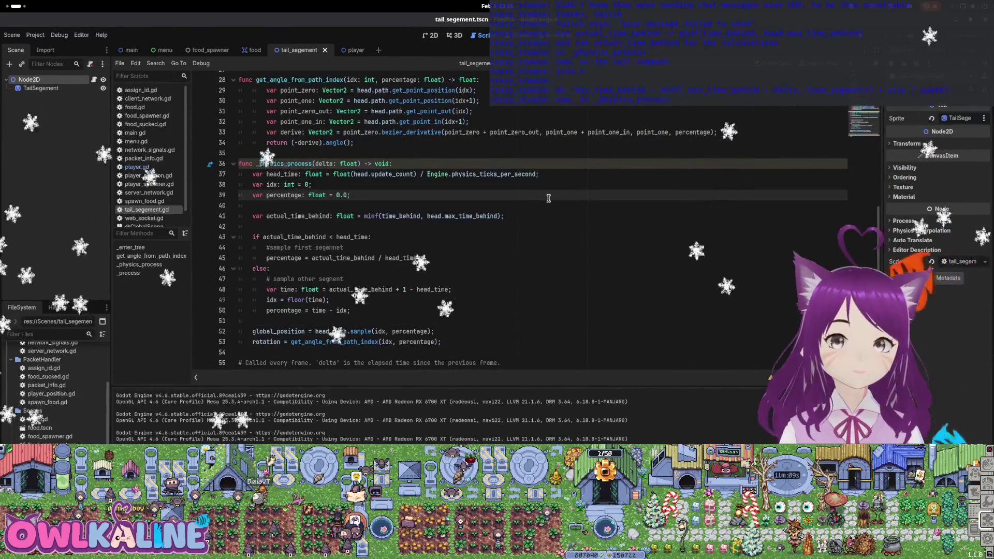
key(Down)
text(;)
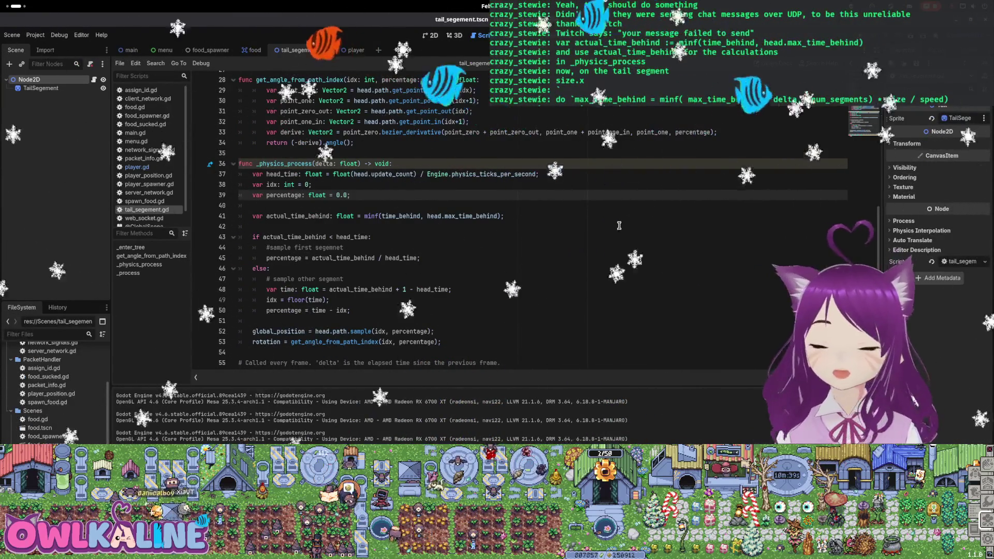
key(F5)
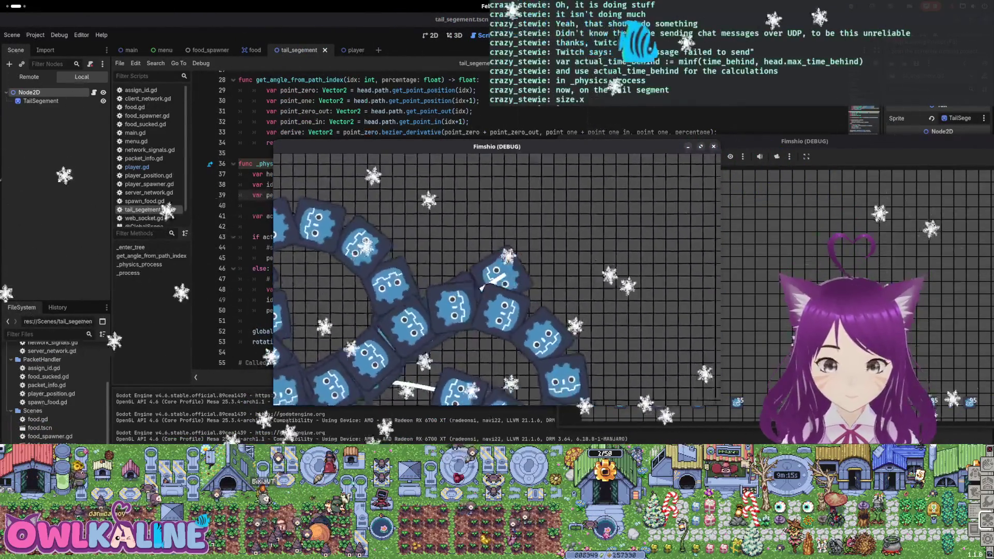
Stop the running snake game with F8 and return to tail_segement.gd
key(F8)
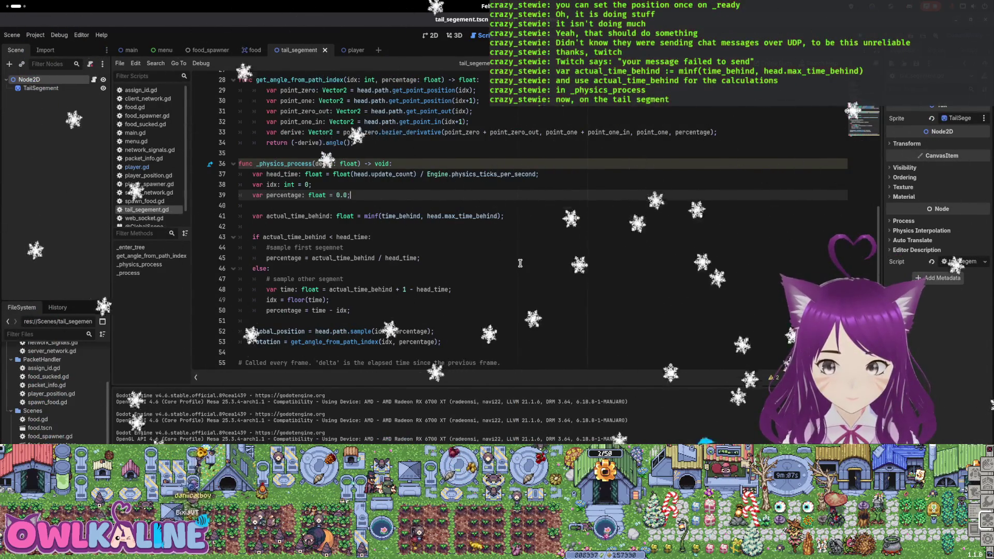
Write 'func _on_ready() -> void:' on a new line after _enter_tree, leaving its body empty
scroll(521, 263, up, 6)
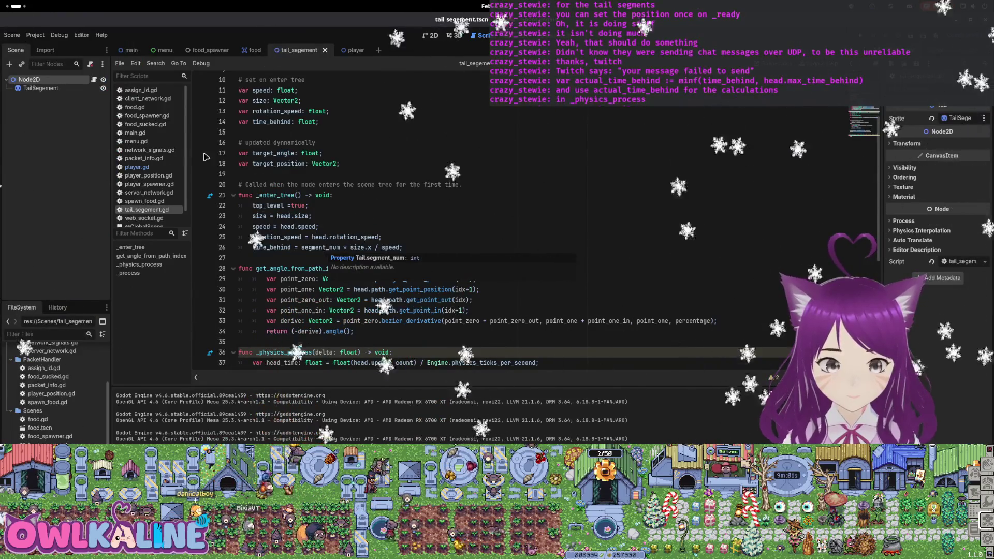
click(329, 257)
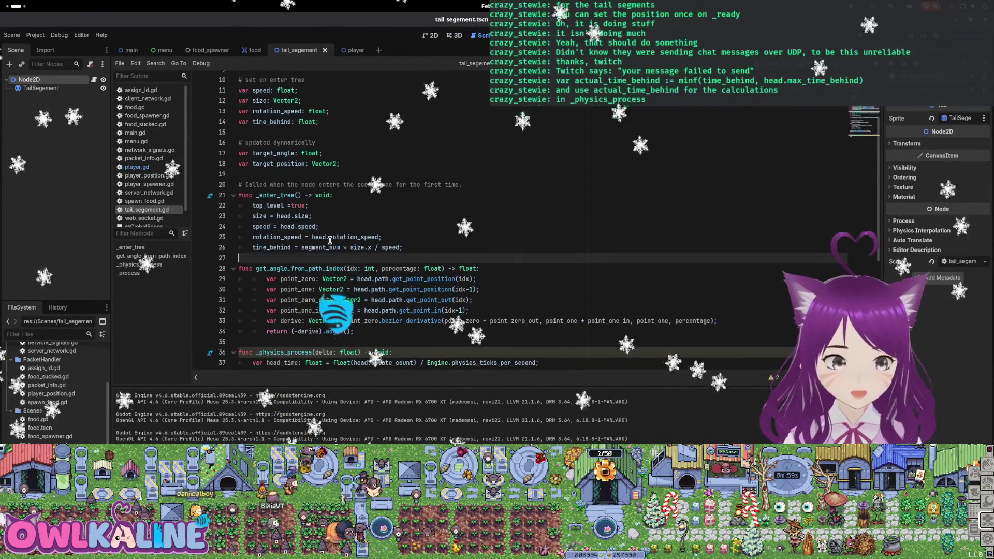
key(Return)
key(Return)
key(Up)
text(func_)
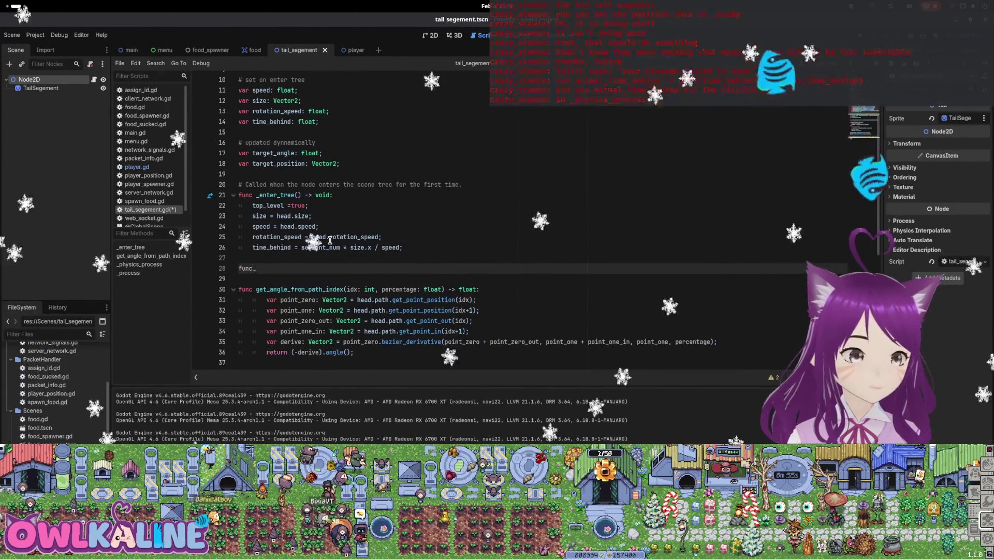
text(_on_rea)
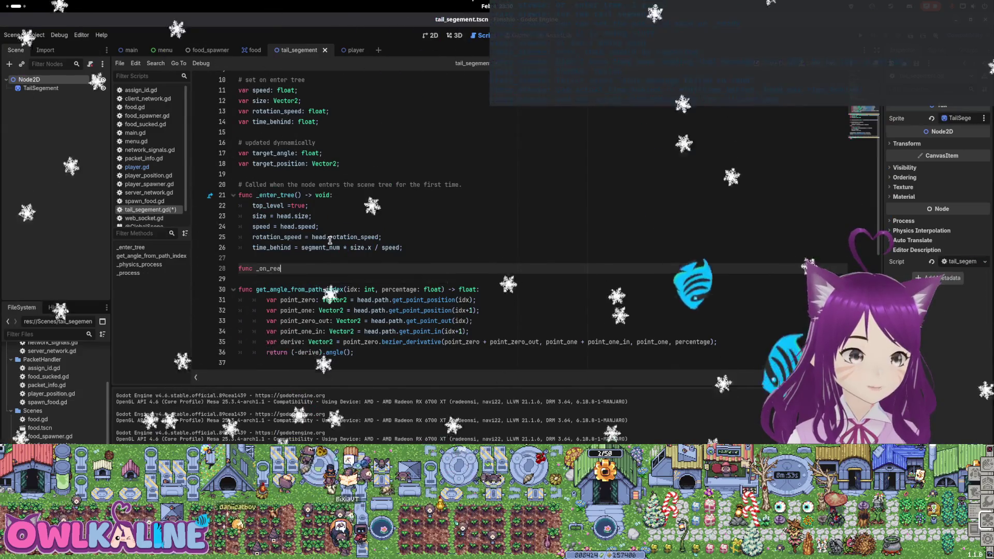
text(dy() -> void:)
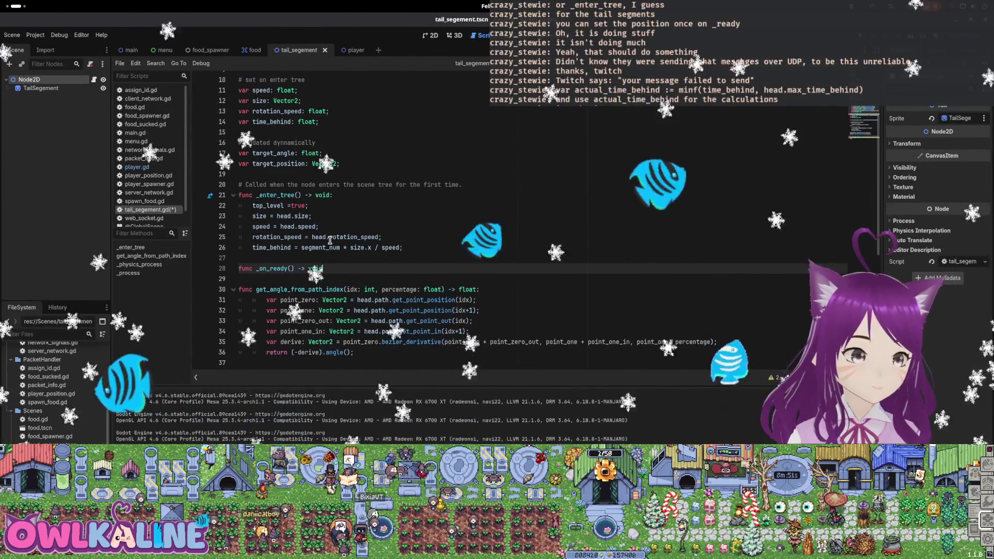
key(Return)
key(Up)
key(Up)
key(Up)
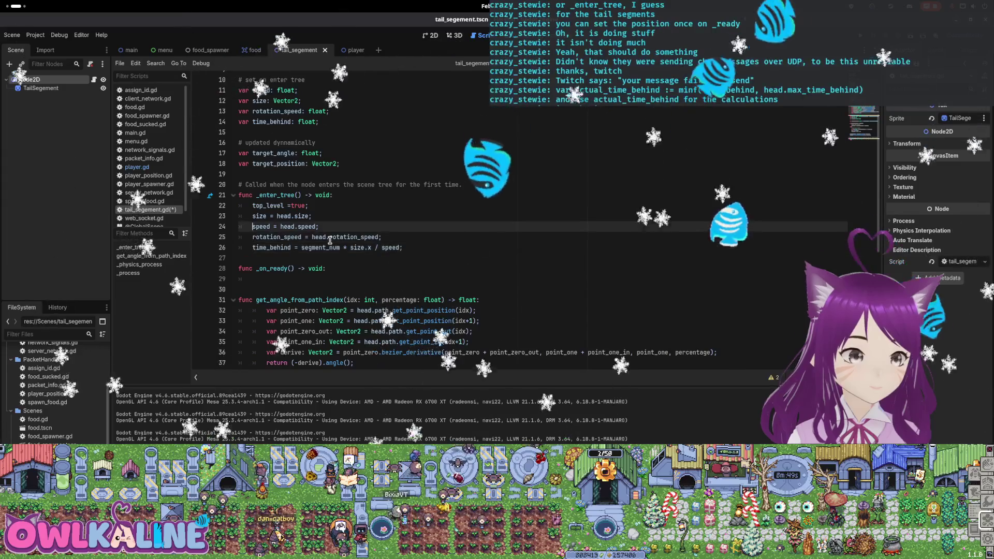
key(Down)
key(Down)
key(Down)
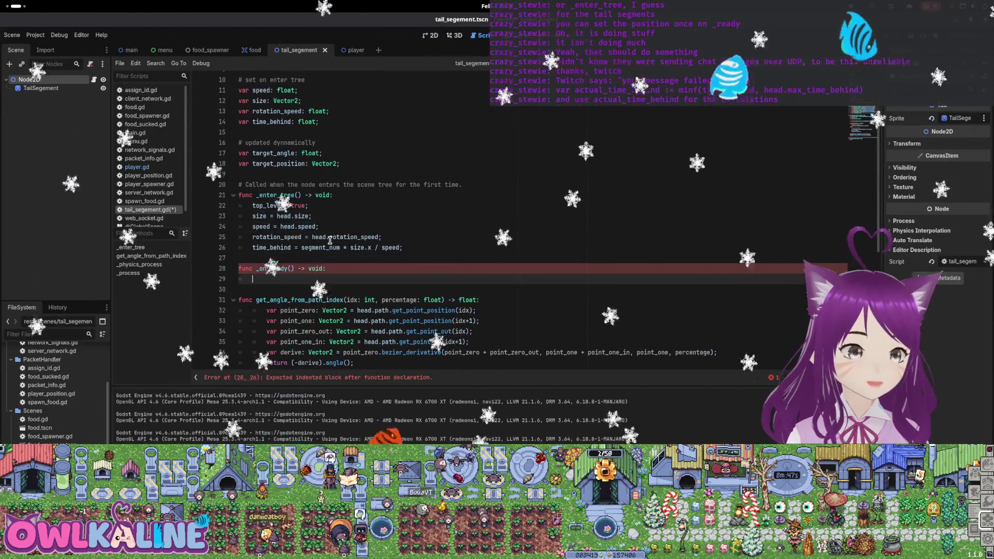
Look through player.gd's _ready, add_bezier_point and add_tail code, then return to the tail_segement scene
key(ctrl+Tab)
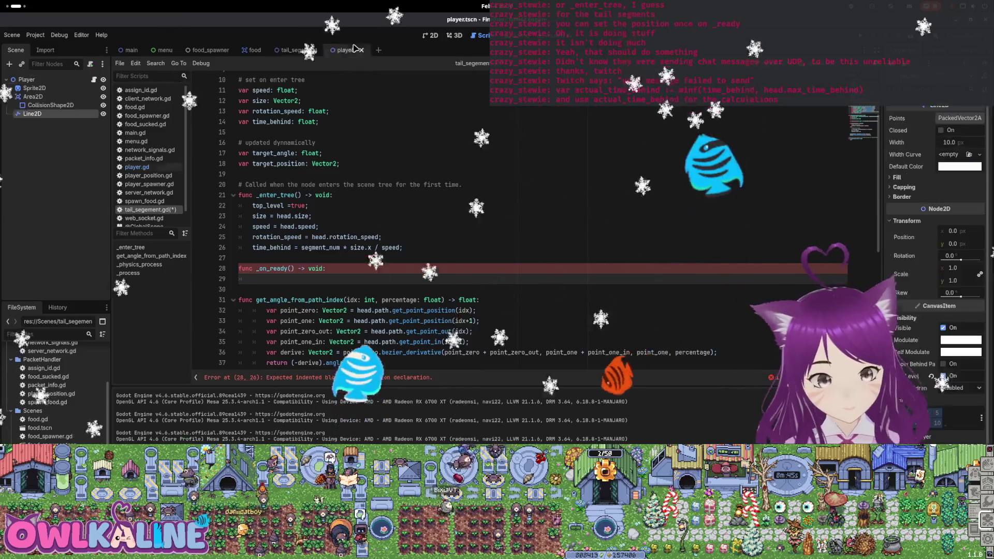
click(137, 167)
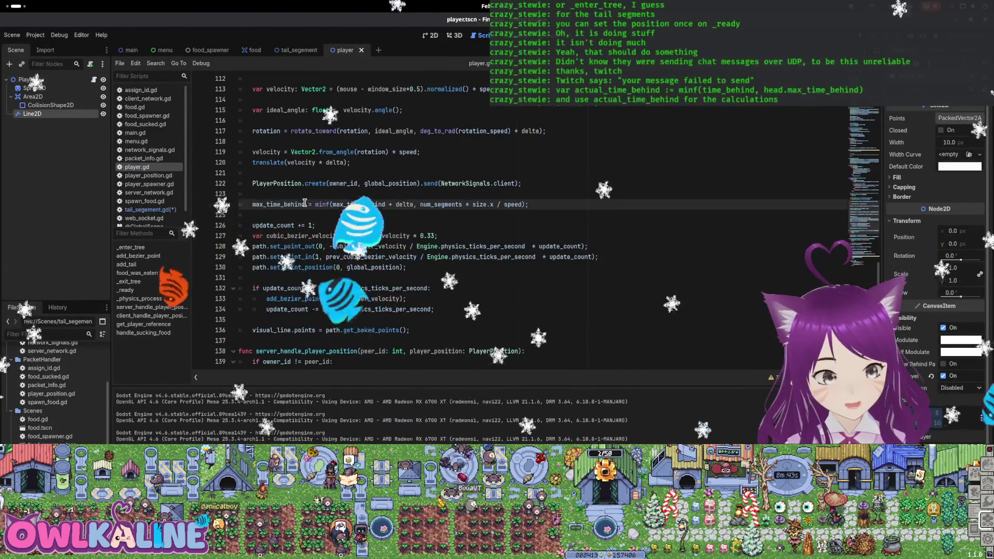
scroll(301, 205, up, 20)
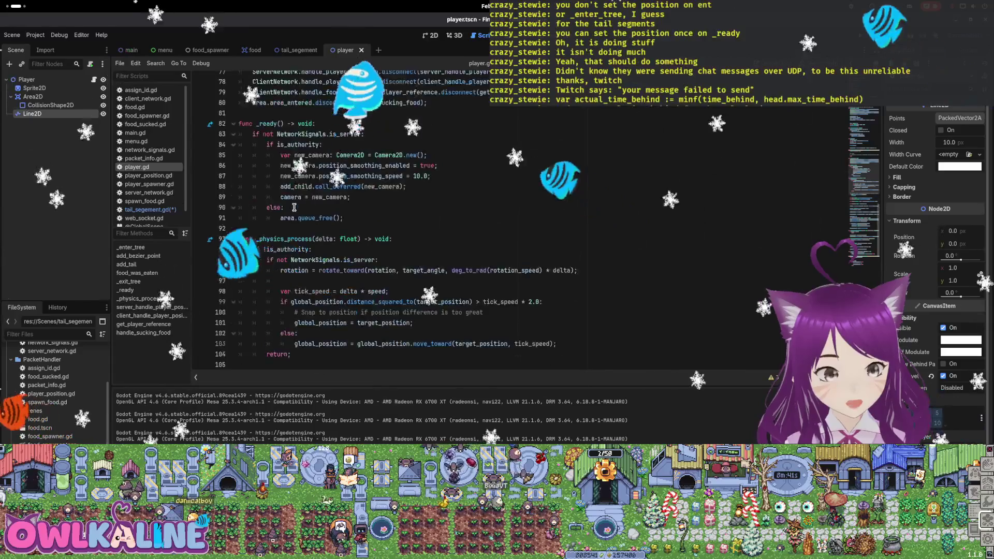
scroll(294, 207, up, 10)
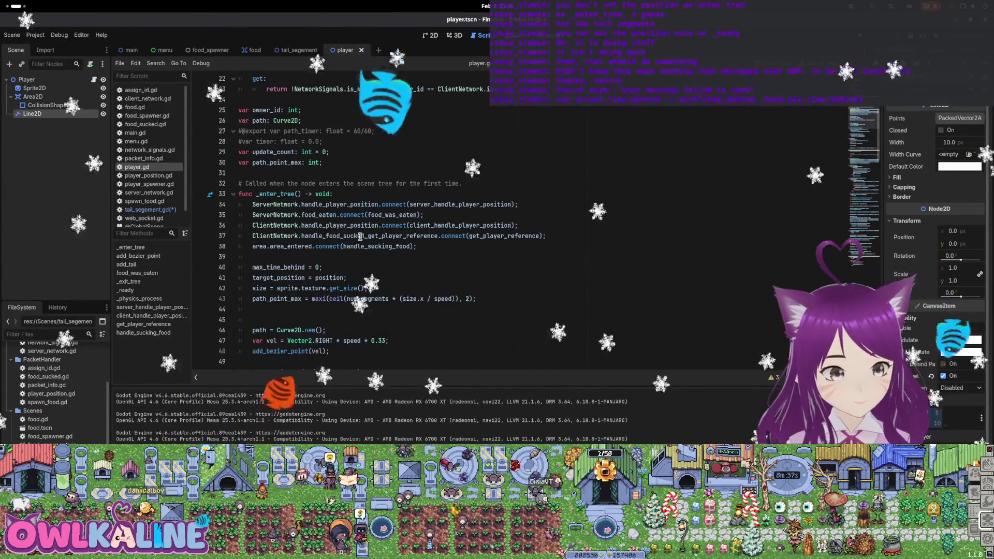
scroll(310, 234, down, 8)
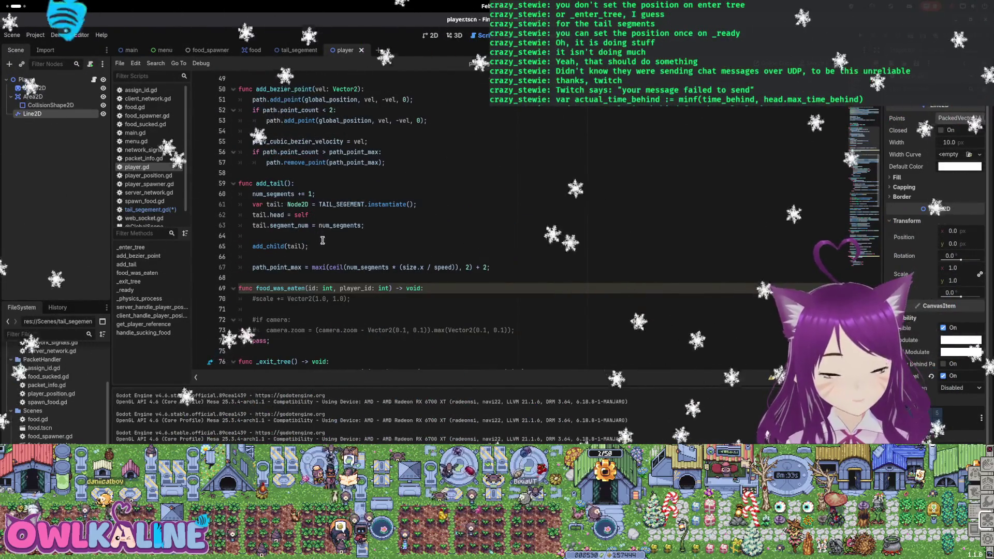
scroll(321, 258, down, 1)
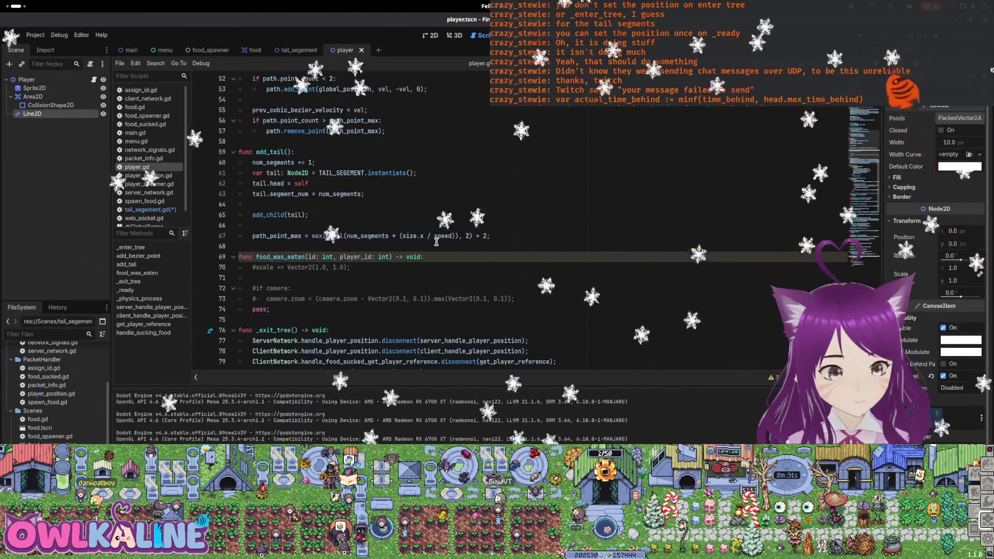
click(299, 50)
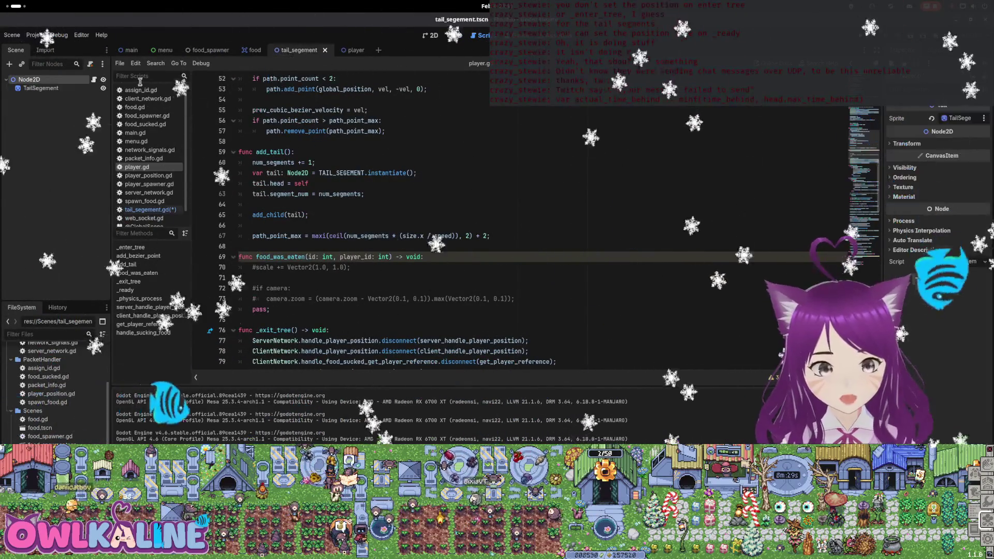
Delete the empty _on_ready block and its blank lines from tail_segement.gd, then save
click(94, 81)
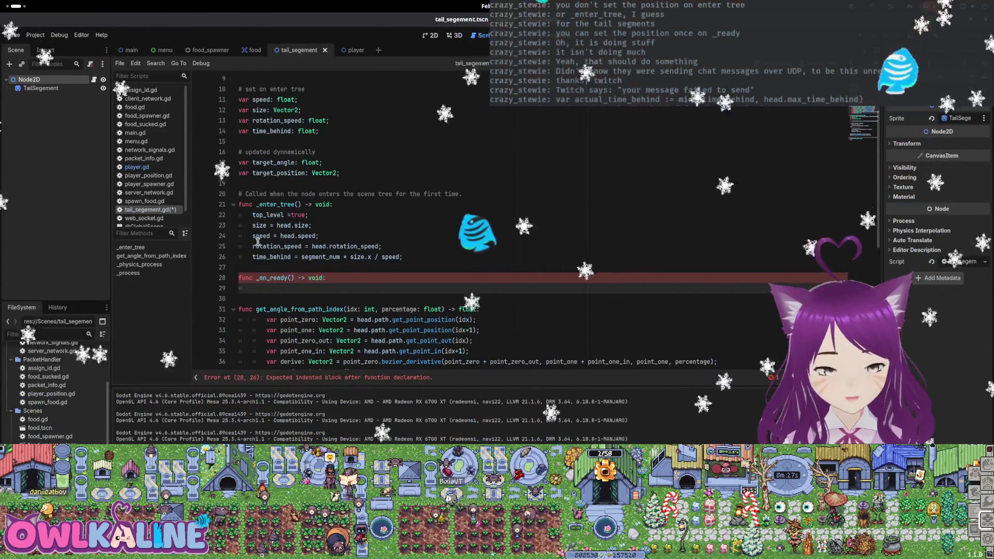
click(444, 256)
key(Return)
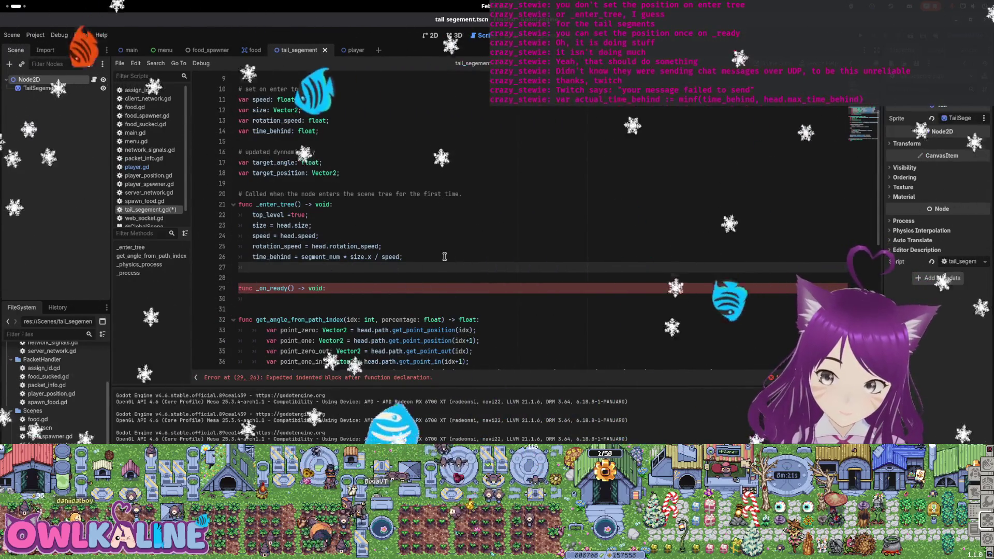
key(shift+Down)
key(shift+Down)
key(shift+Down)
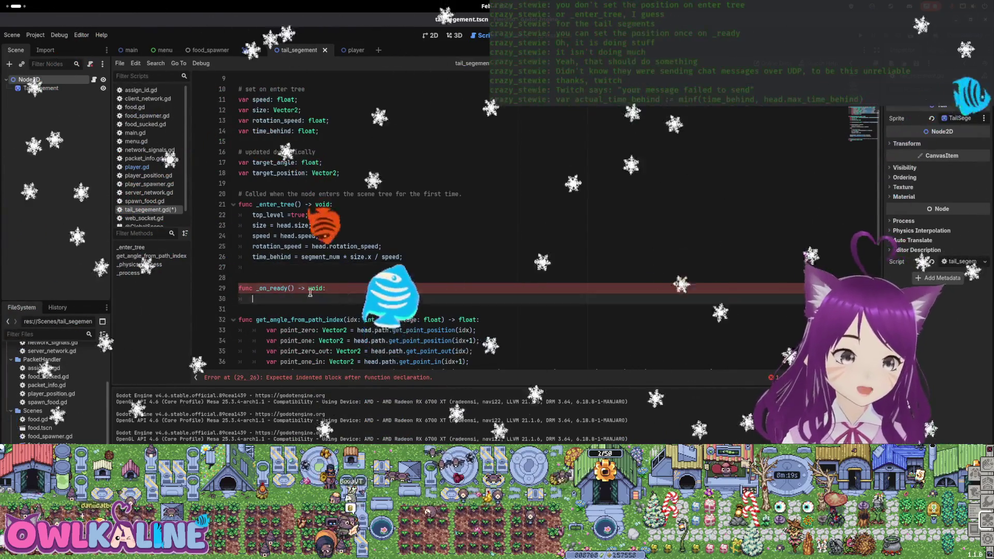
key(BackSpace)
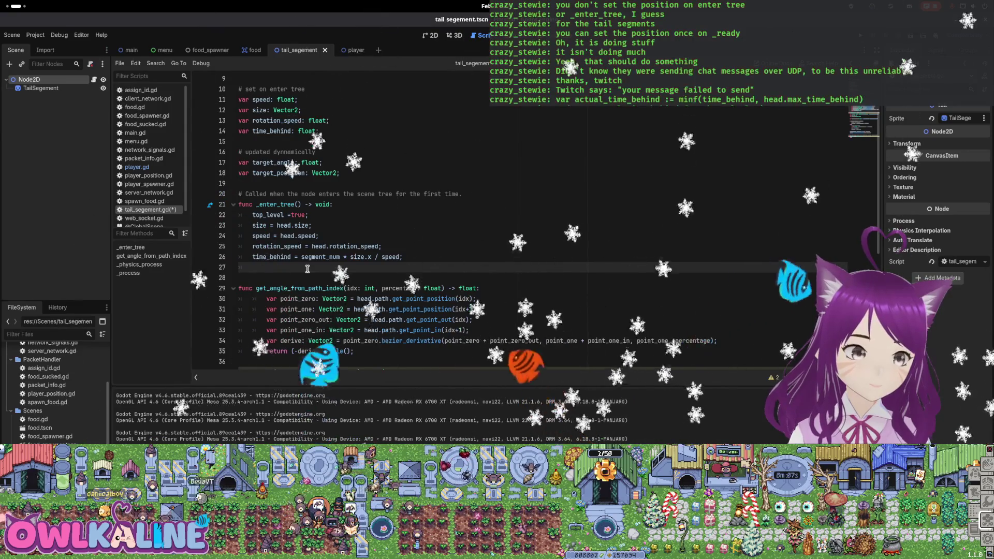
key(ctrl+s)
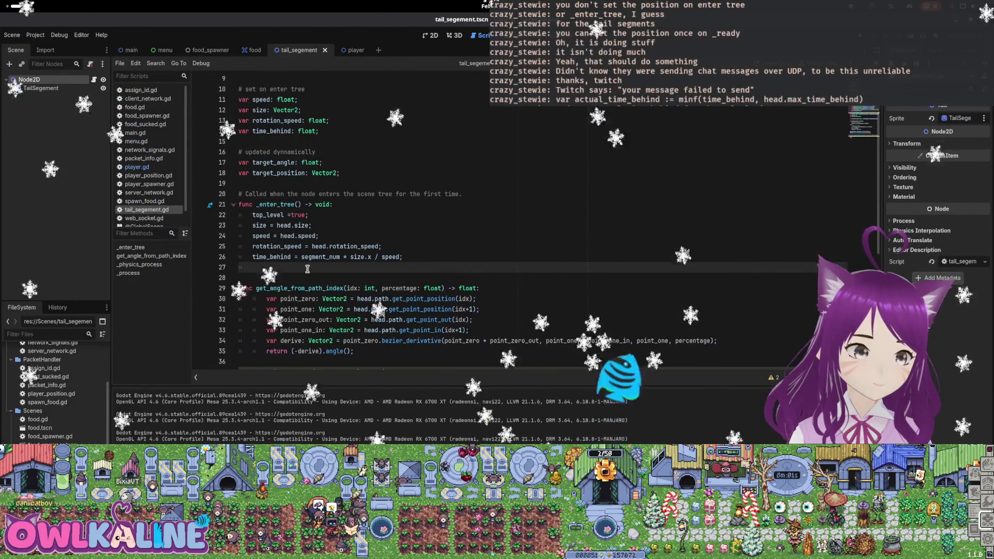
scroll(307, 269, down, 4)
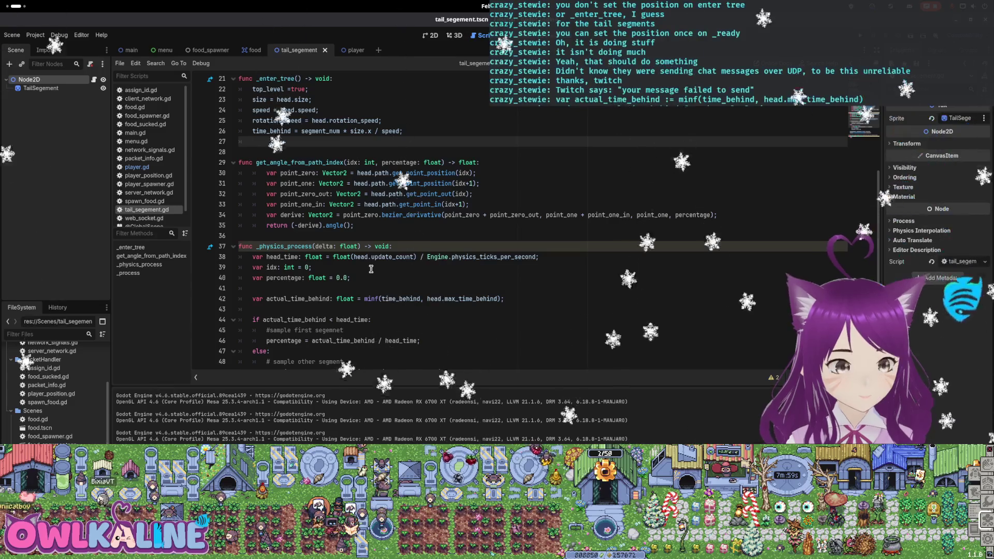
Copy the head.path.sample(idx, percentage) call into _enter_tree and edit its arguments toward time_behind
scroll(373, 280, down, 3)
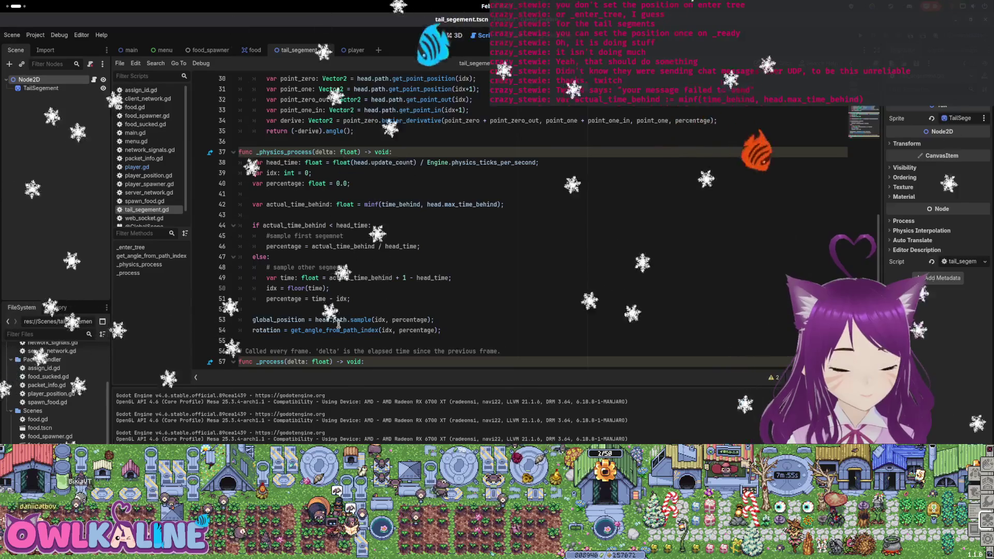
drag(316, 319, 434, 319)
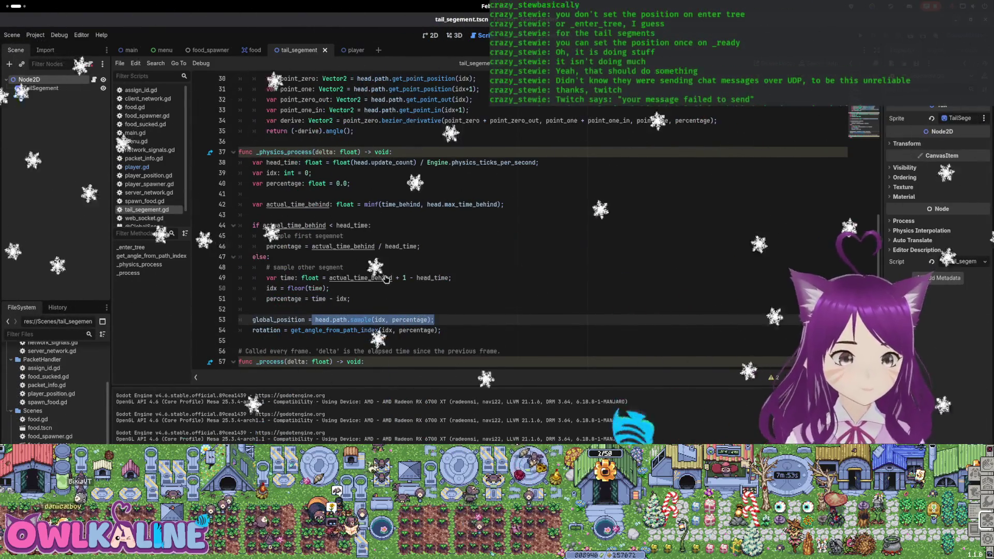
scroll(414, 194, up, 5)
click(335, 205)
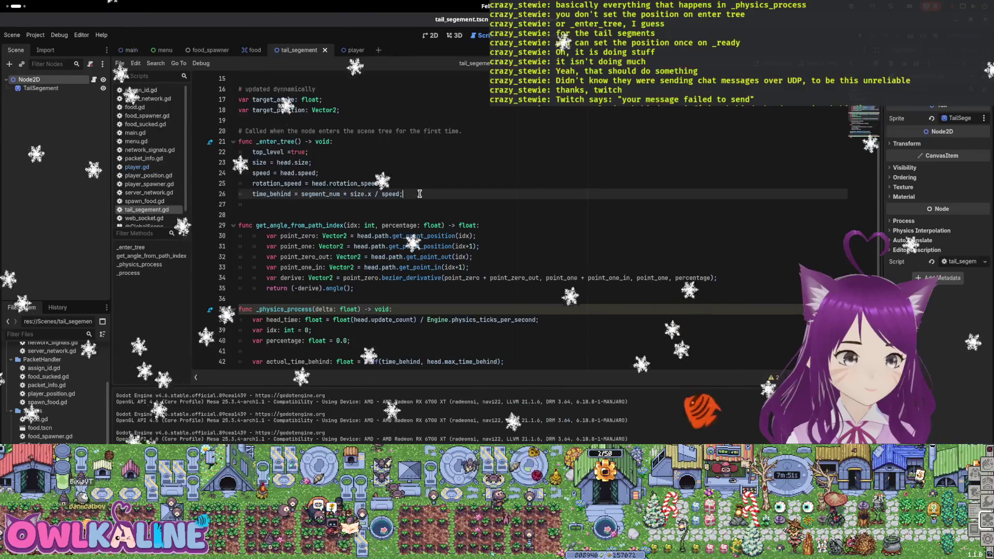
text(head.path.sample(idx, percentage);)
click(312, 205)
text(f)
double_click(324, 205)
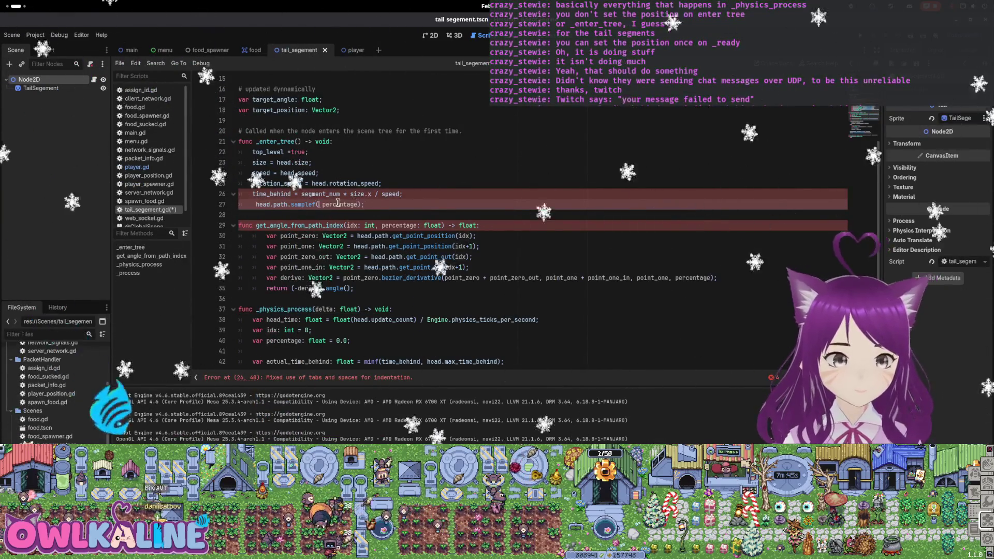
key(ctrl+shift+Right)
text(t)
text(ime_)
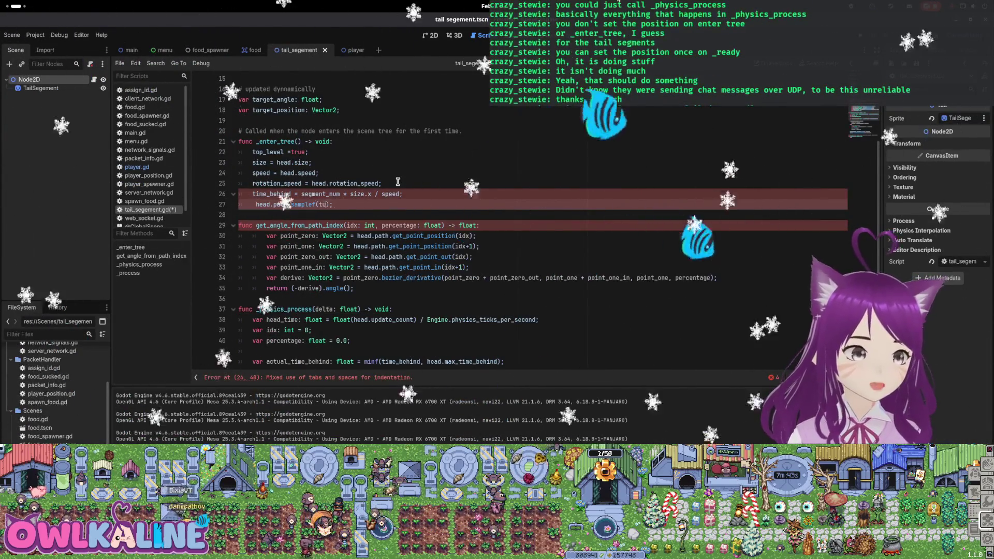
text(behin)
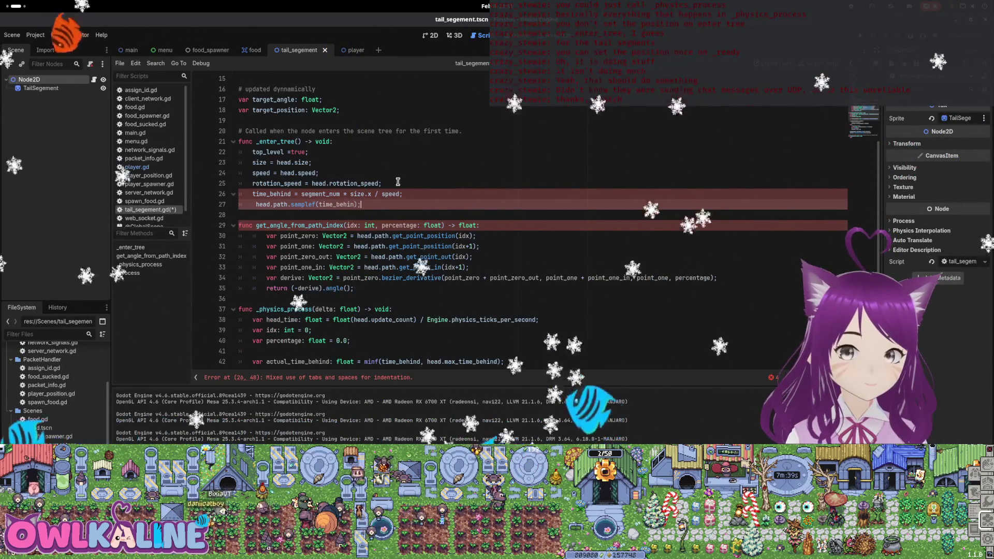
Replace that experimental line 27 with a _physics_process(0.0); call
key(Home)
key(shift+End)
key(BackSpace)
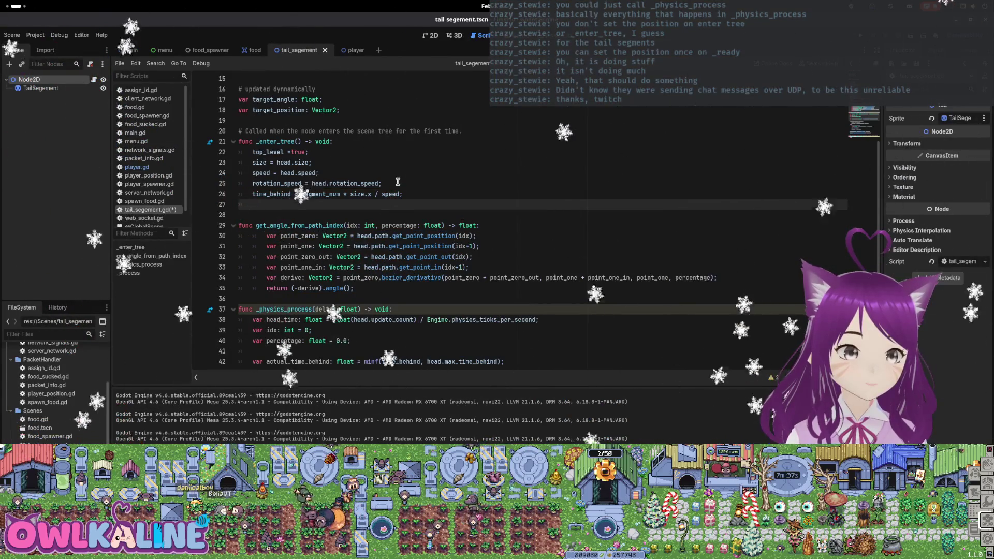
text(_ph)
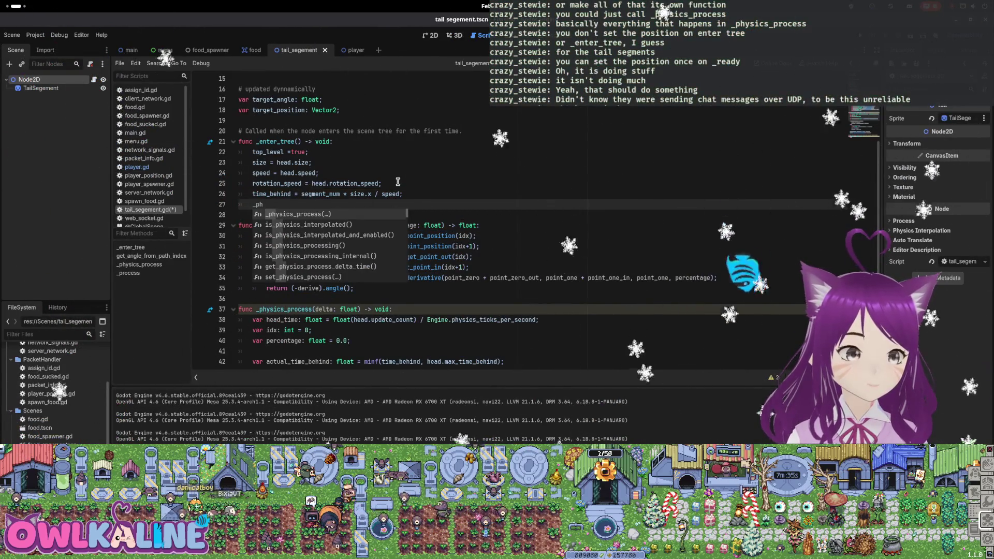
key(Return)
text(0.0)
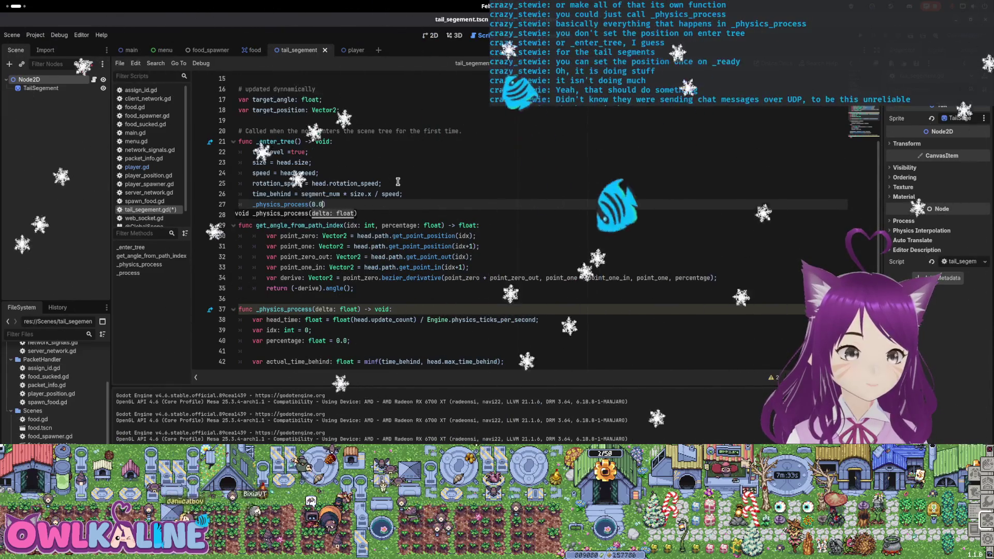
text();)
key(Up)
key(Up)
key(Down)
key(Down)
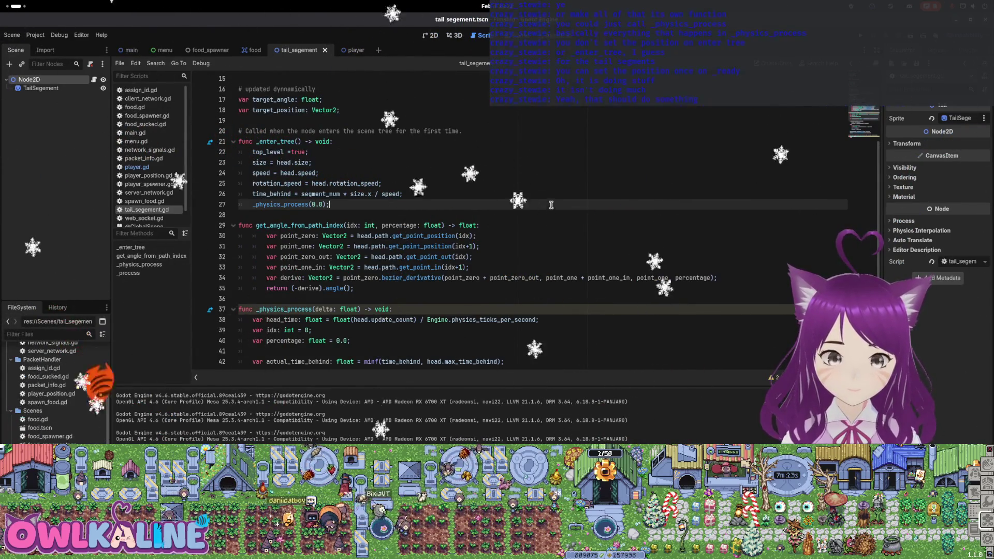
scroll(551, 206, down, 5)
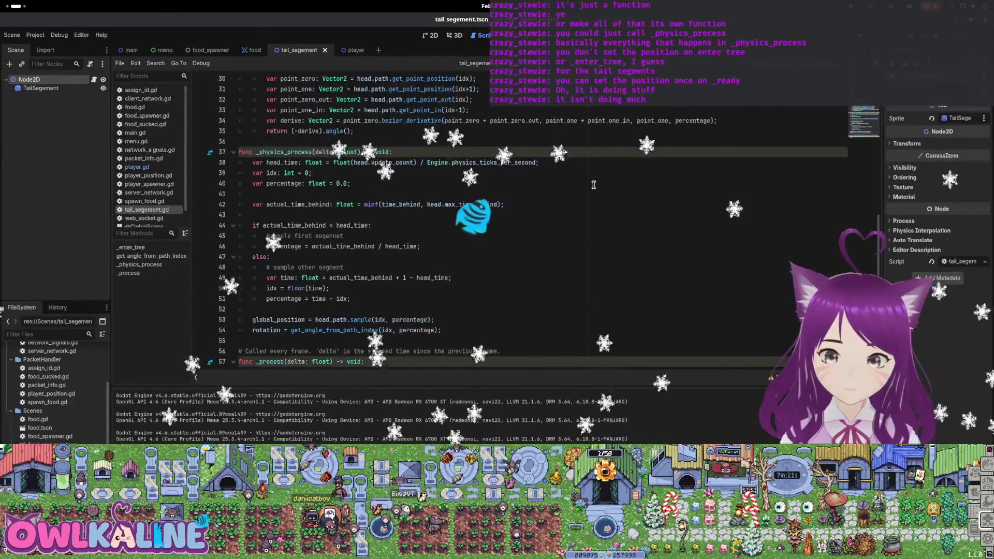
scroll(594, 185, up, 5)
key(F5)
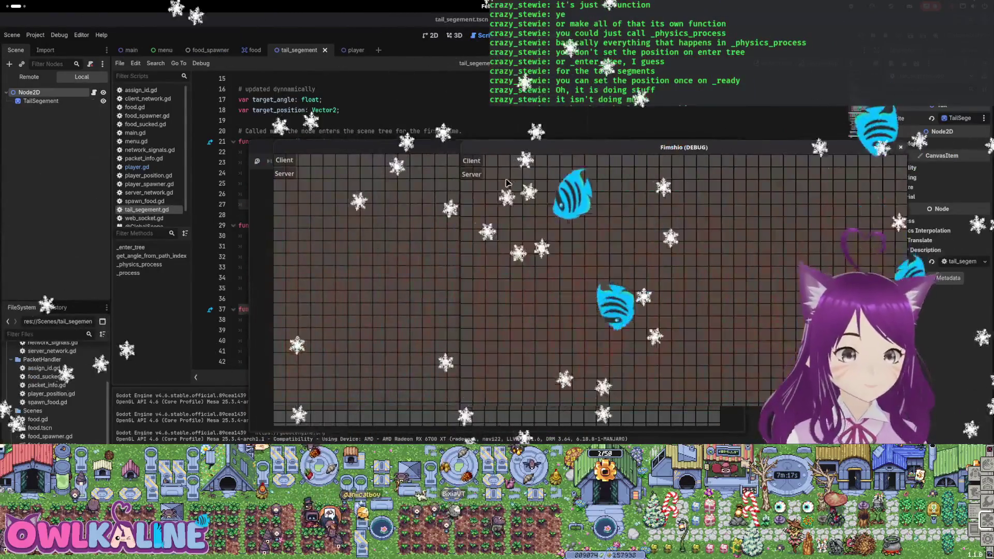
click(294, 159)
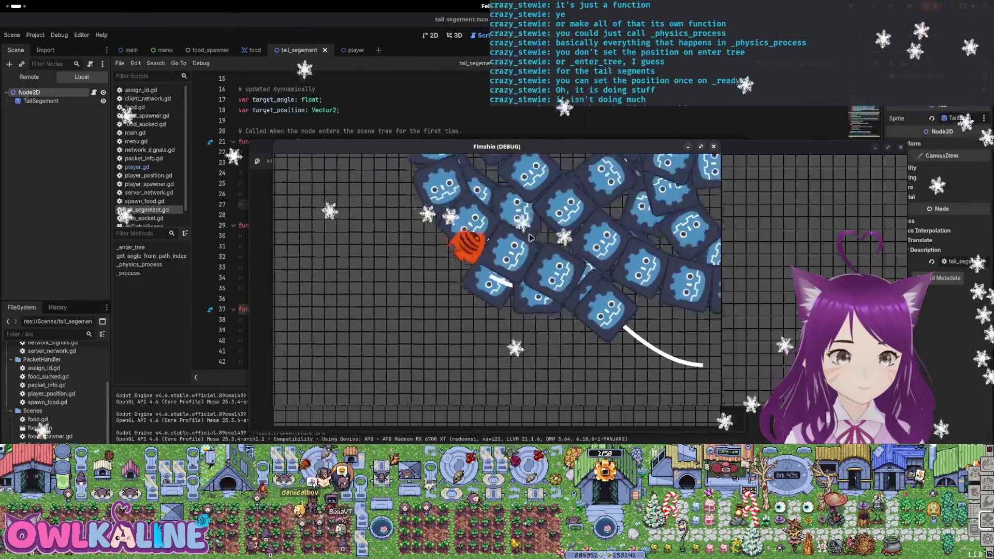
key(F8)
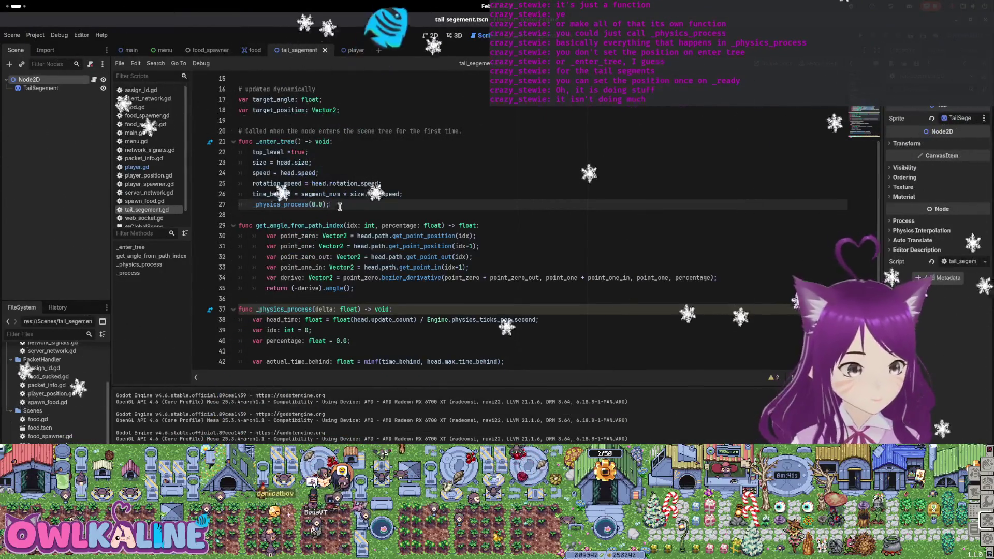
Add a _ready() function calling _physics_process(0.0) to tail_segement.gd and run the project with F5
scroll(281, 212, down, 5)
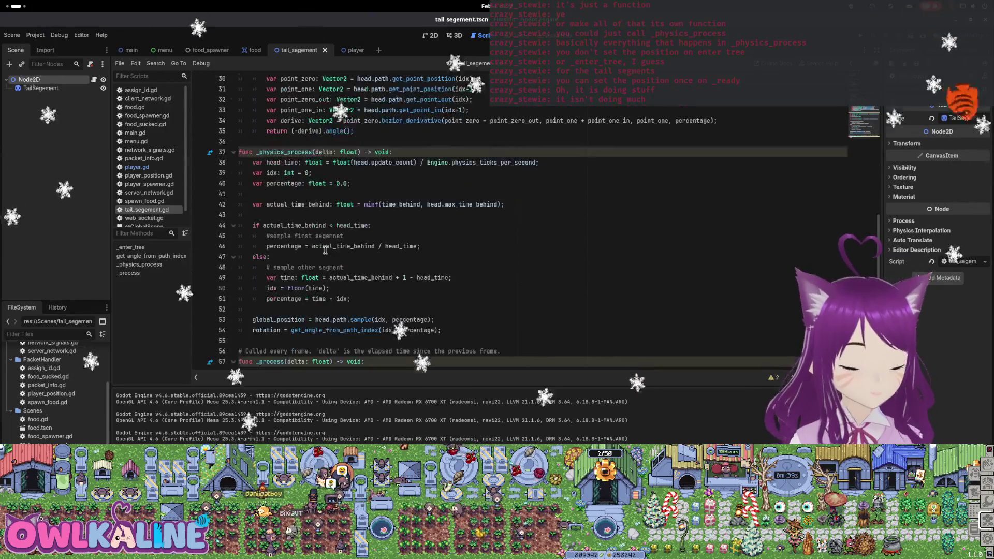
scroll(391, 301, up, 5)
scroll(320, 275, down, 5)
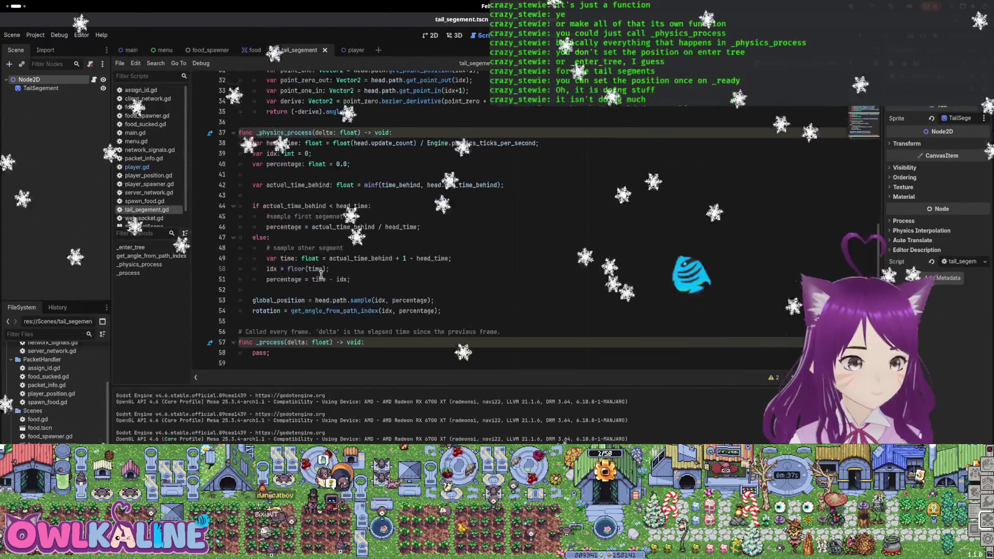
scroll(300, 309, up, 5)
text(func _)
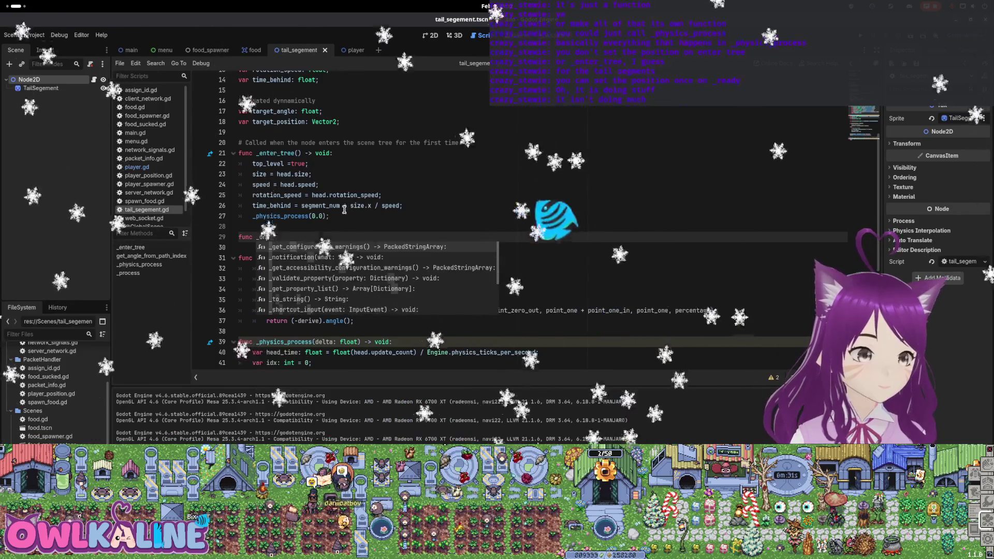
key(BackSpace)
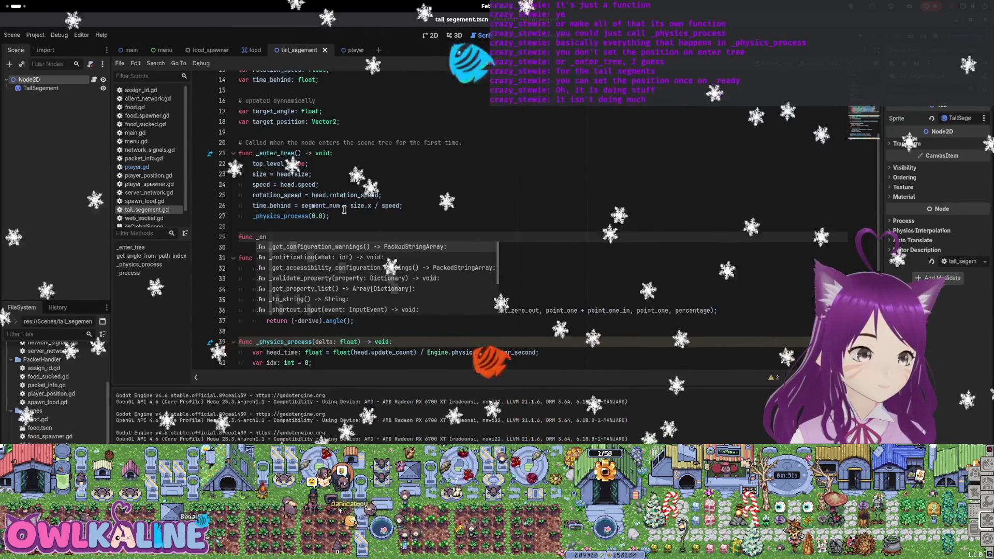
text(r)
key(Return)
key(Return)
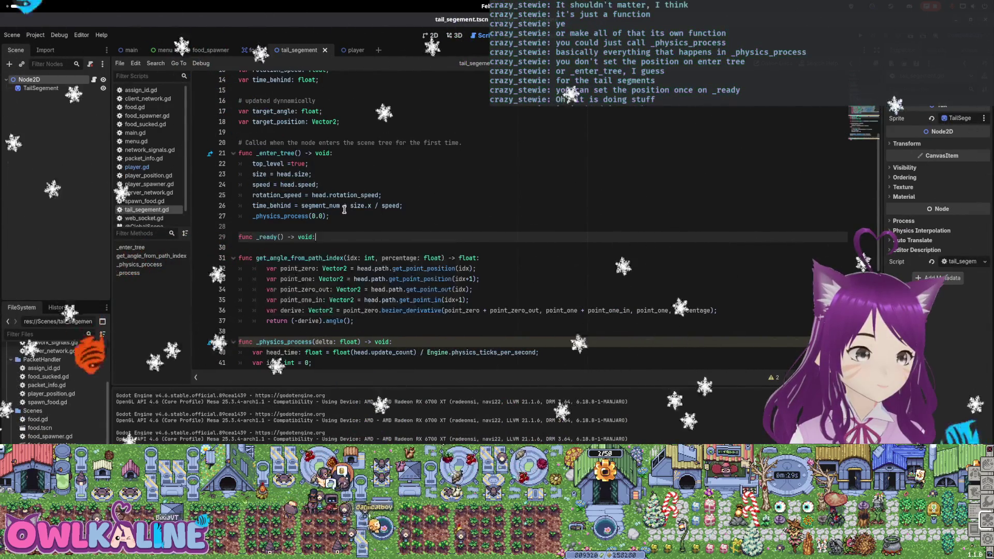
key(Up)
key(Up)
key(Up)
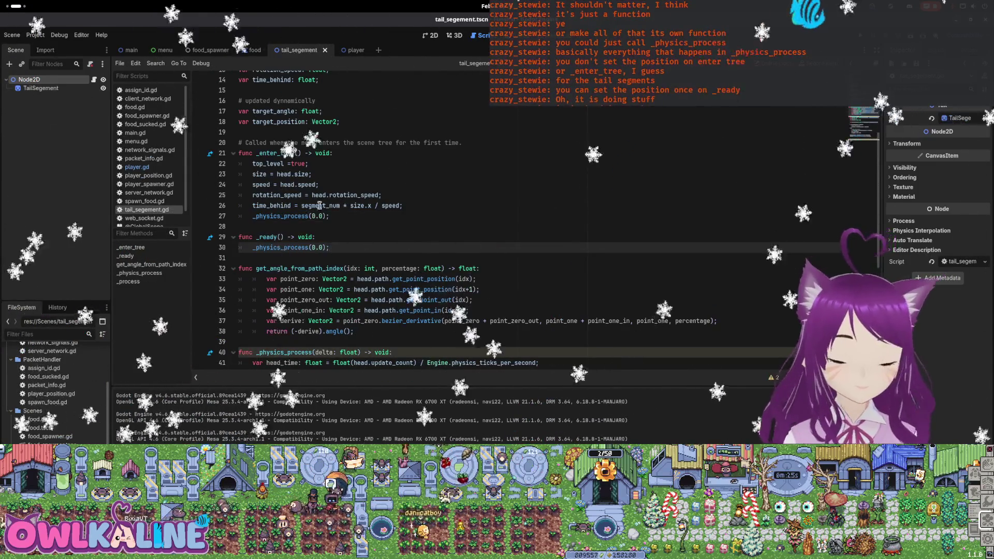
key(F5)
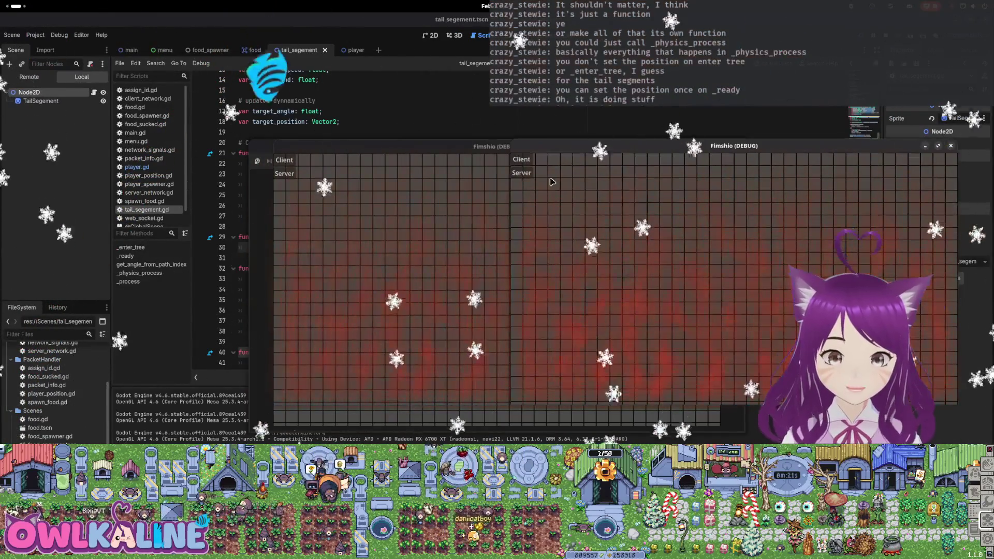
click(361, 180)
Start the game as Client, watch the snake briefly, then stop it with F8
click(288, 169)
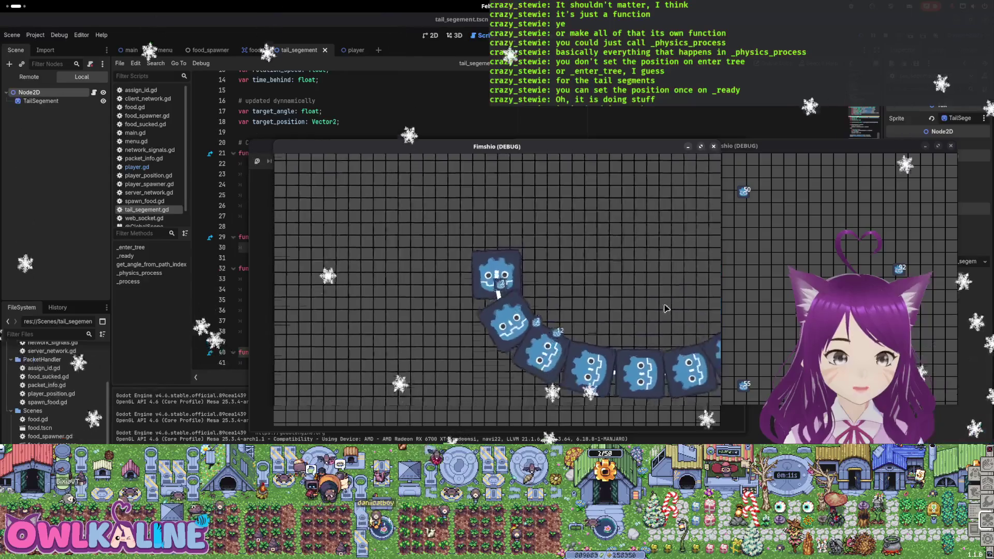
key(F8)
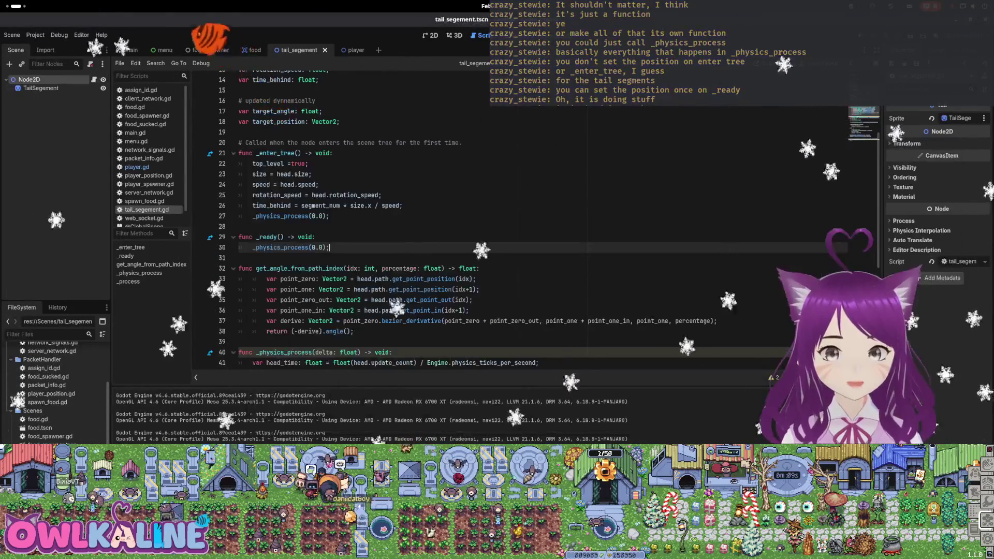
Delete the _ready function from tail_segement.gd again
key(BackSpace)
key(BackSpace)
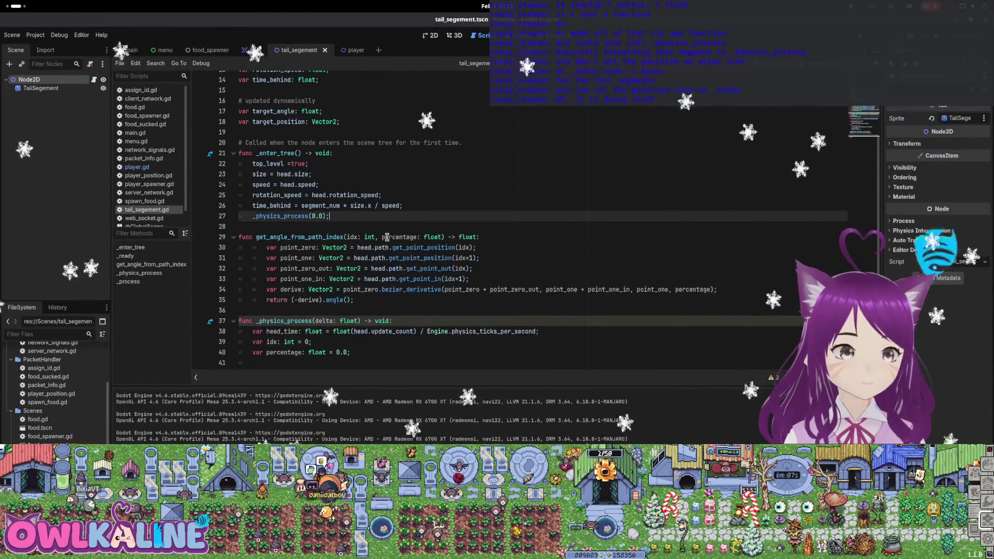
scroll(655, 209, down, 3)
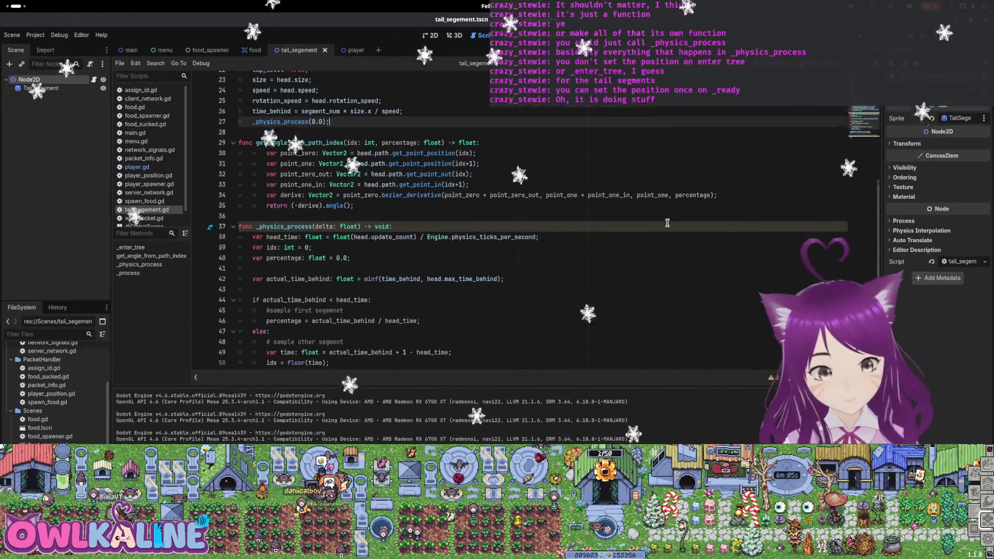
scroll(667, 222, down, 2)
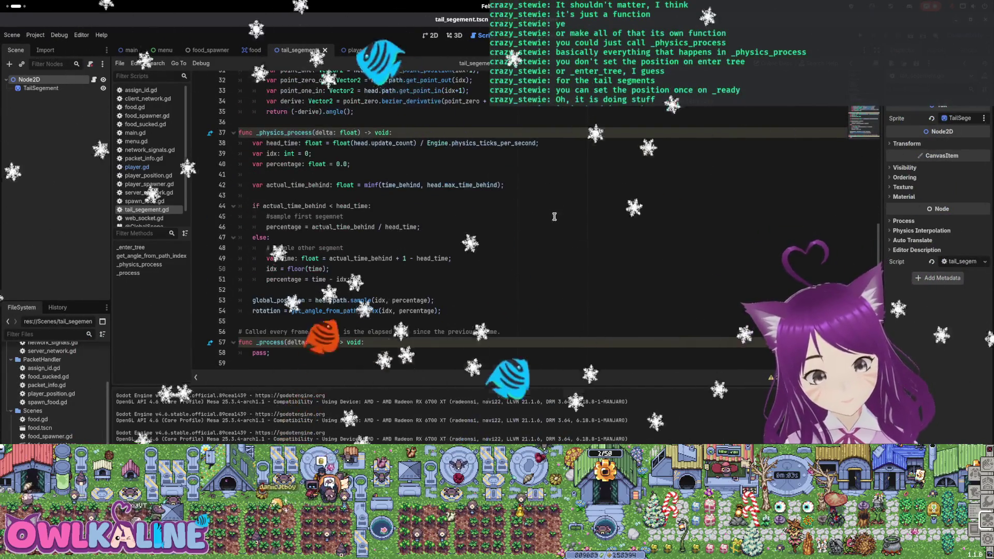
scroll(408, 135, up, 5)
Try a 'tail.global_position = path.' line in player.gd's add_tail, then delete it and return to tail_segement.gd
click(349, 50)
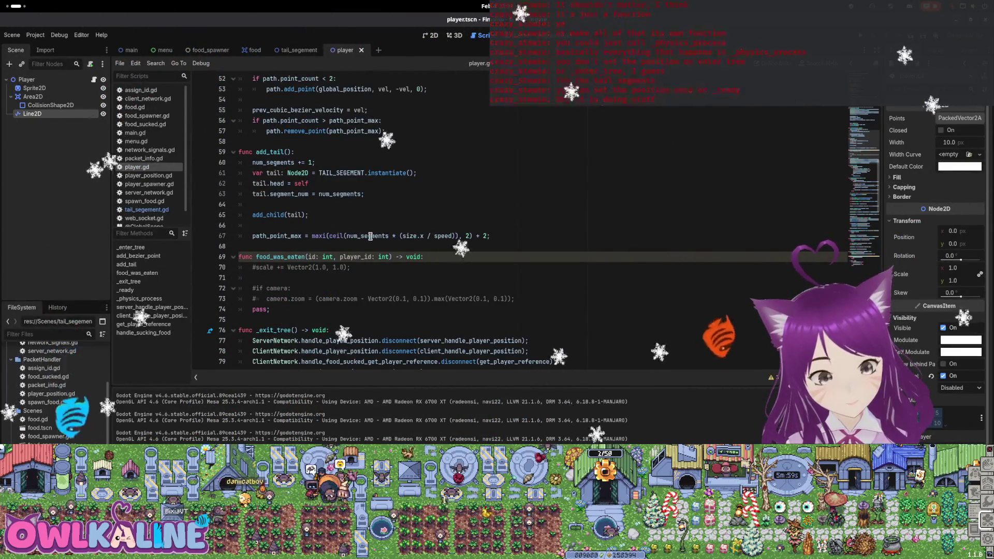
click(287, 195)
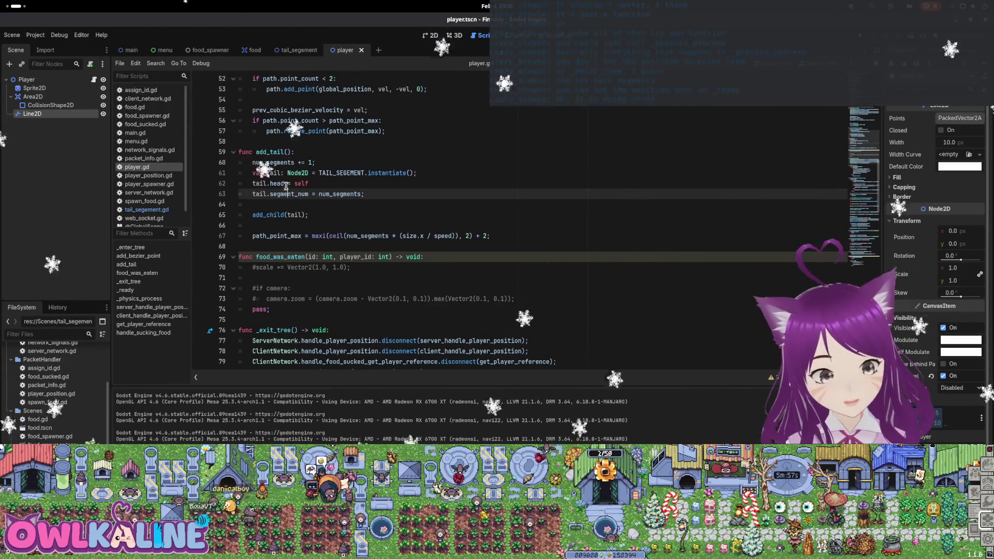
click(391, 197)
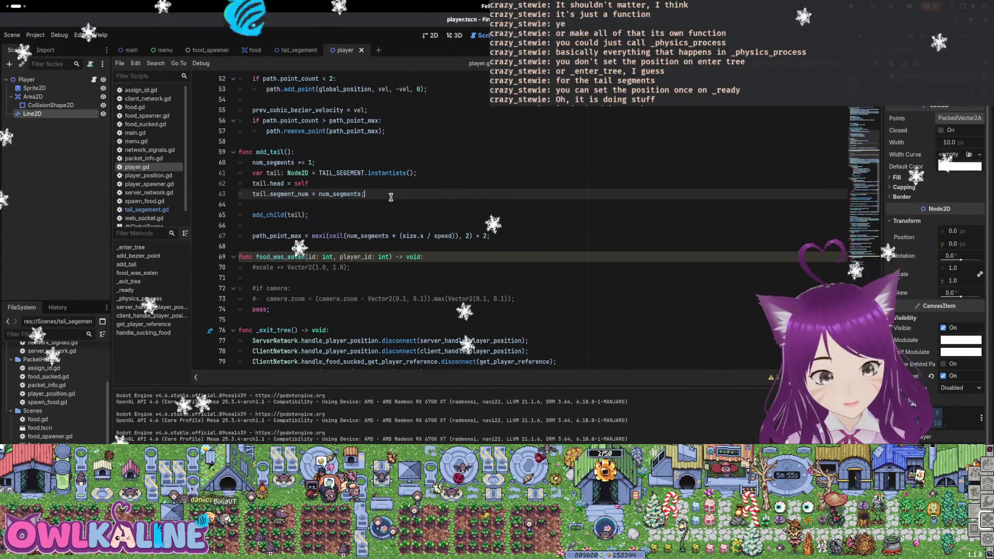
key(Return)
text(tail)
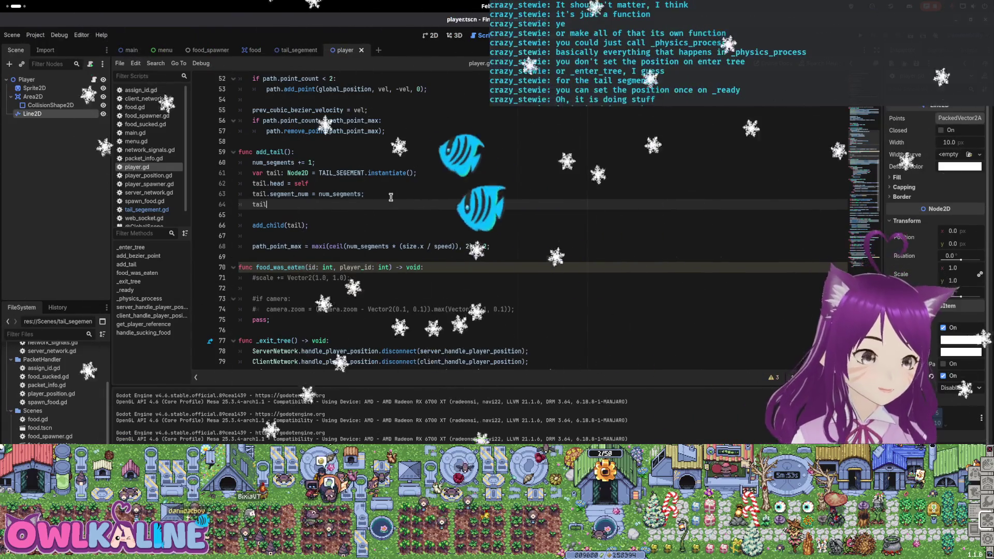
text(.global_position = )
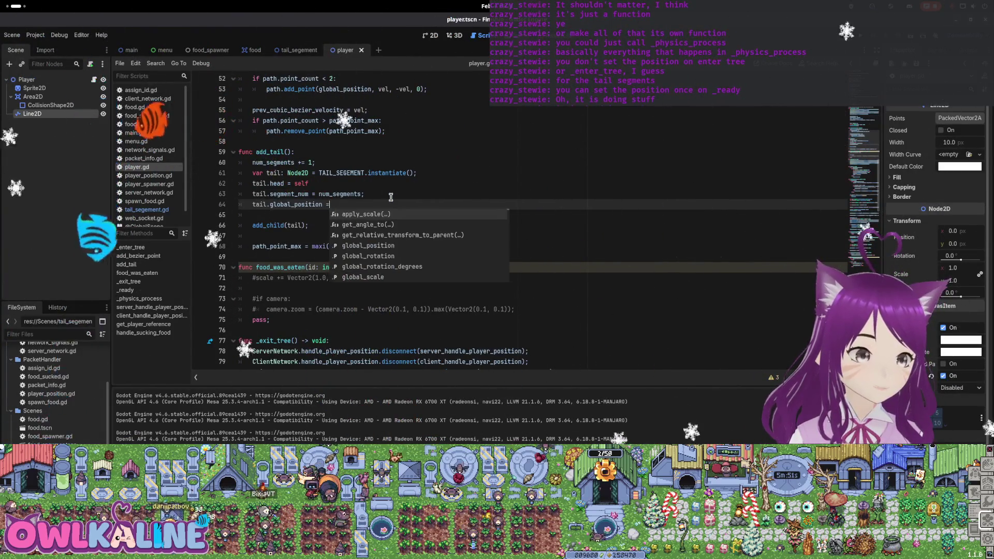
text(path.)
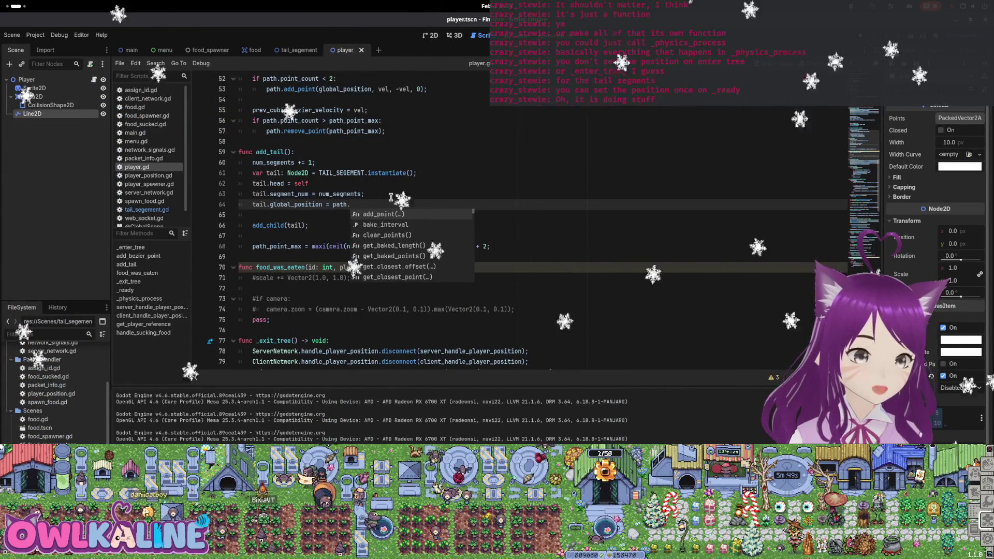
text(h)
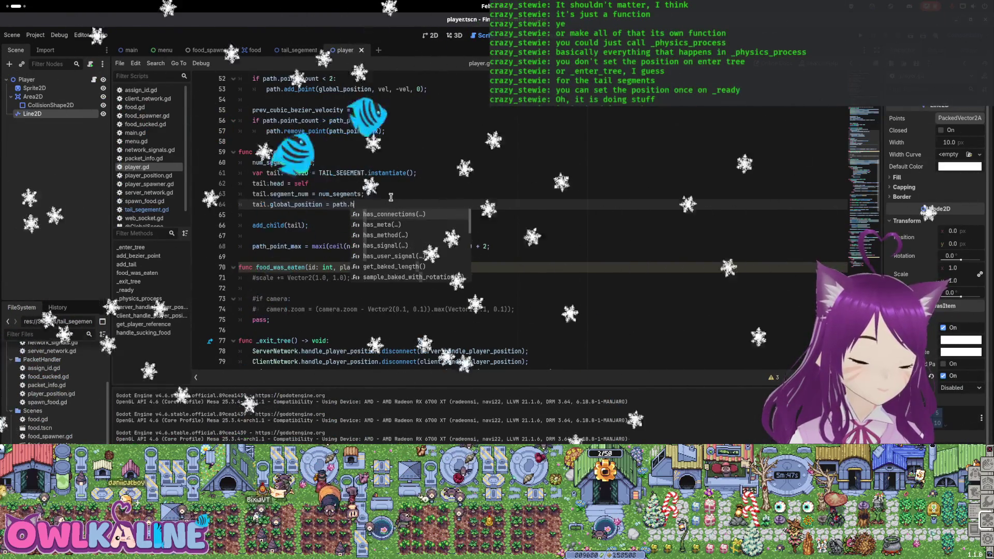
key(BackSpace)
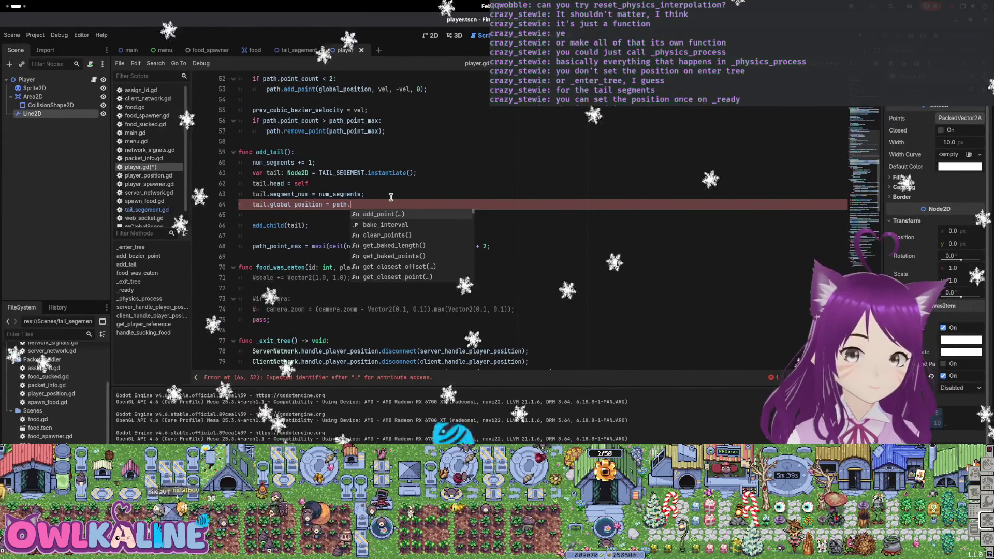
key(shift+Home)
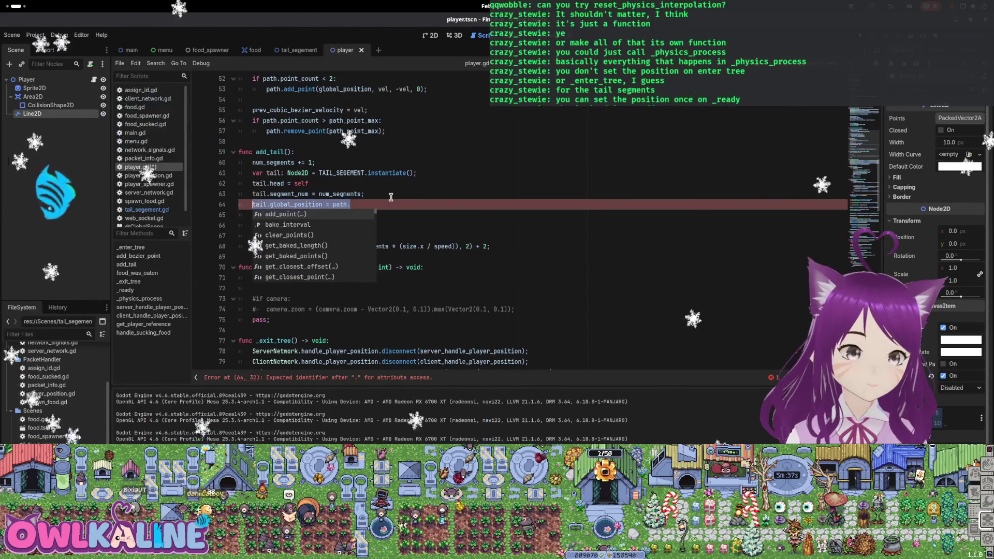
key(BackSpace)
key(BackSpace)
key(BackSpace)
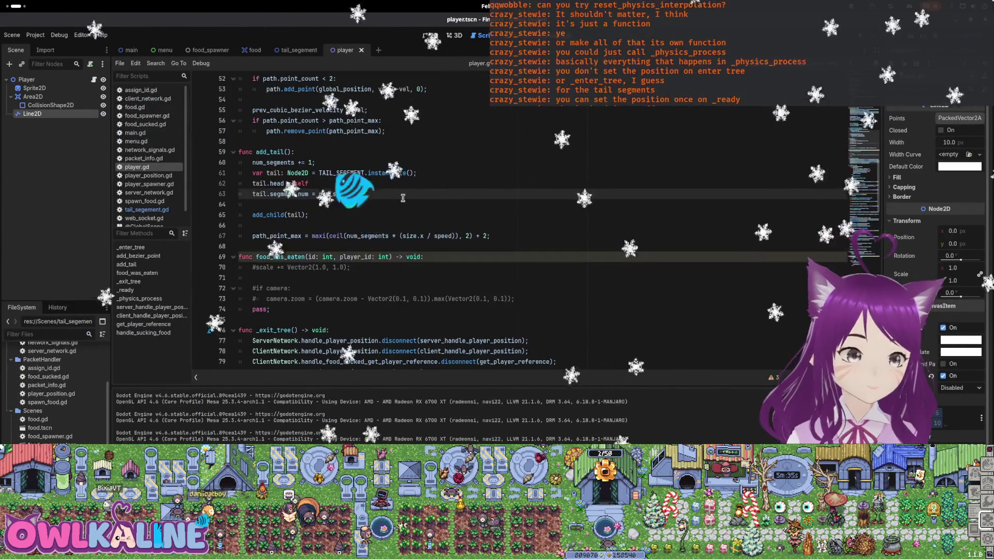
click(288, 50)
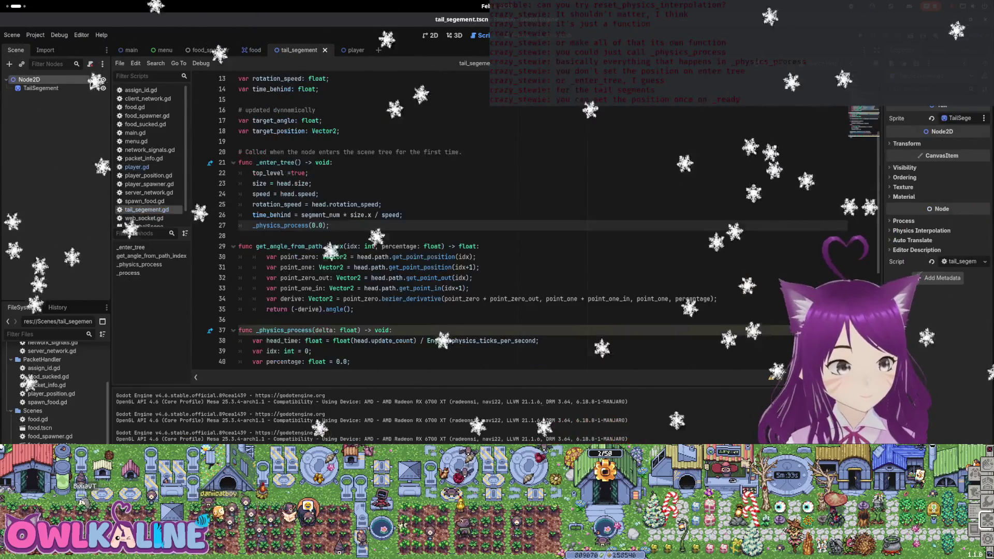
Add reset_physics_interpolation() after _physics_process(0.0) in _enter_tree and launch the game as a client
key(Return)
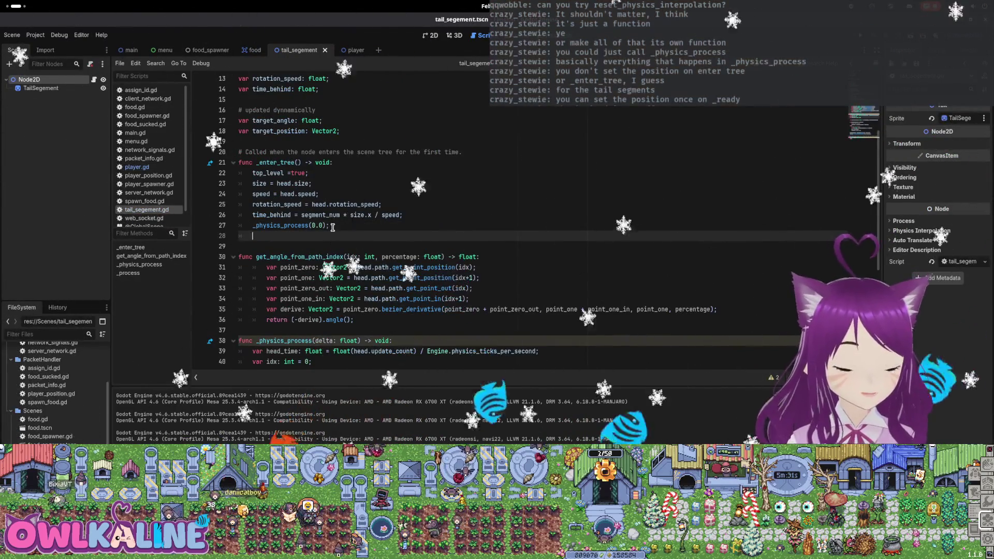
text(reset_ph)
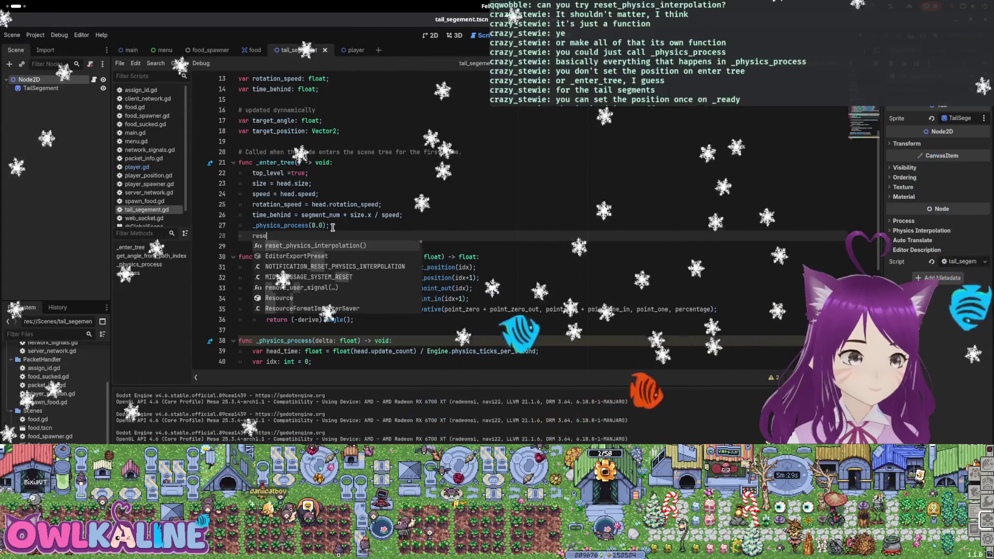
key(Return)
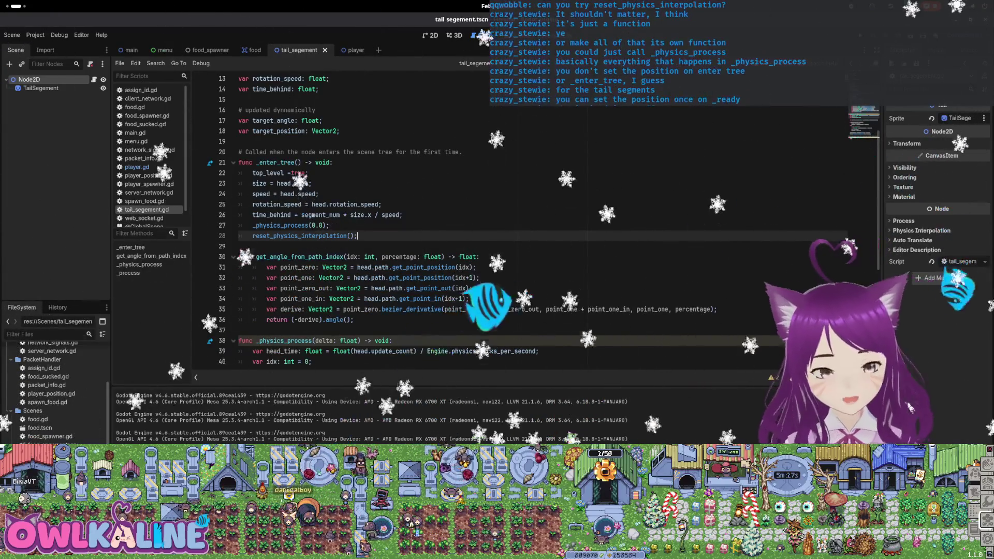
key(F5)
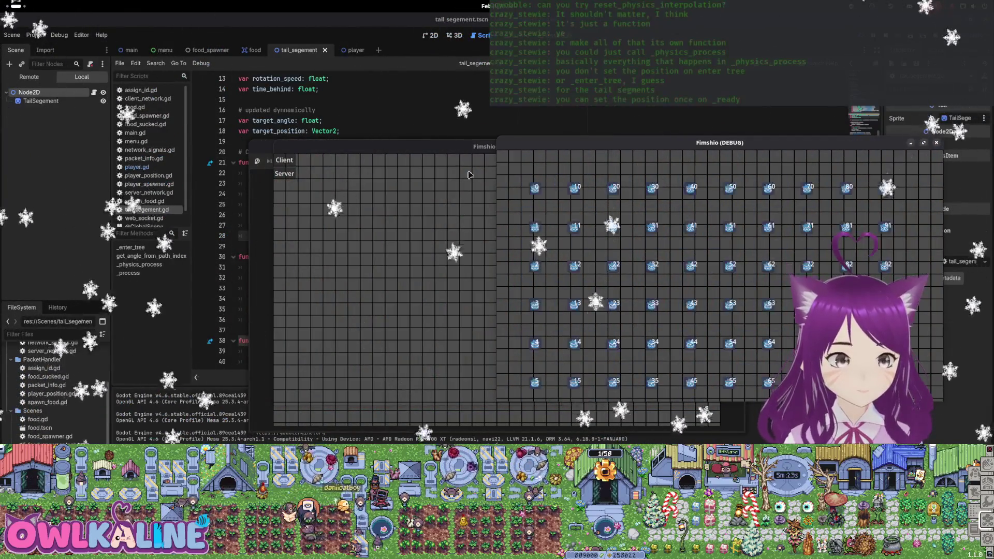
click(290, 160)
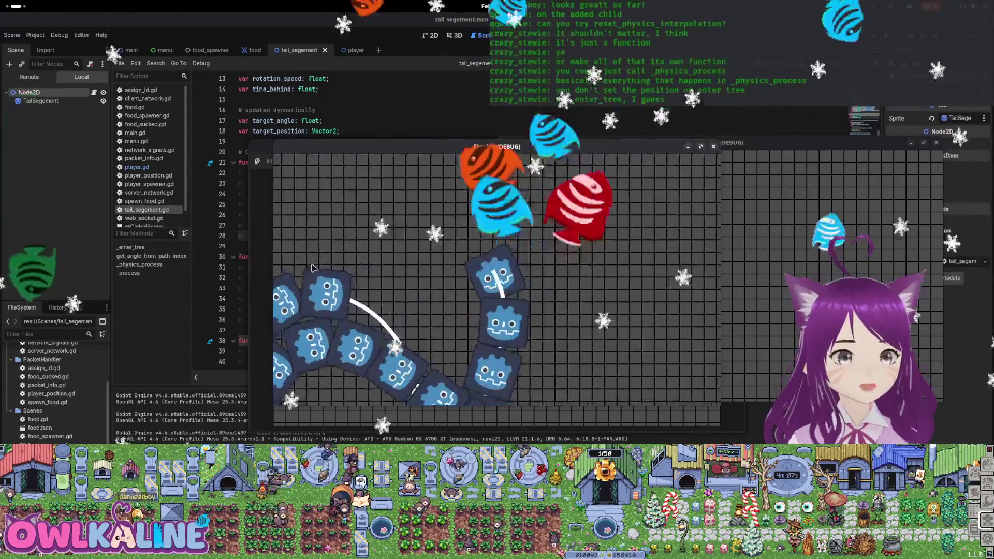
Stop the running snake game with F8 after watching the tail follow the head
key(F8)
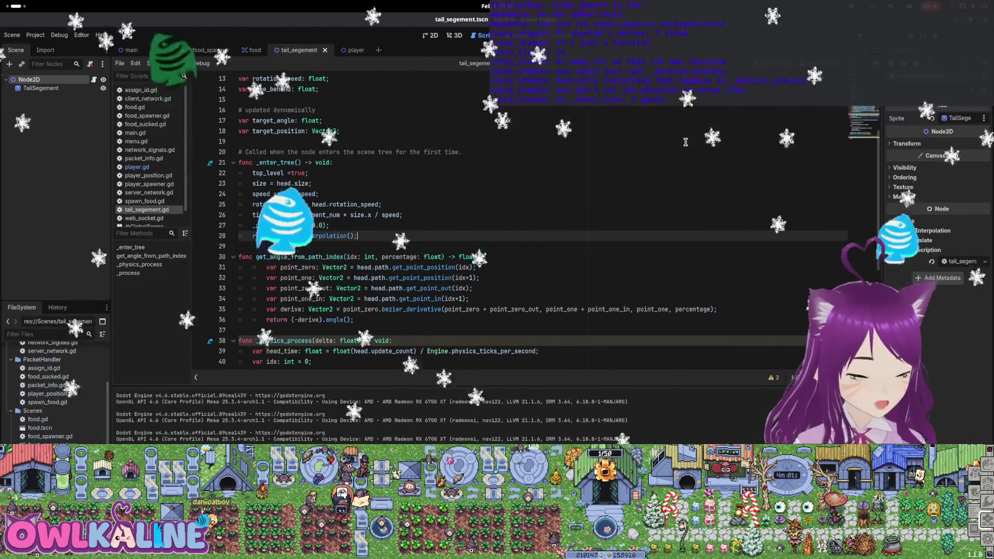
Scroll through player.gd's variables and _enter_tree path setup, placing the caret at the num_segments declaration
scroll(552, 125, down, 6)
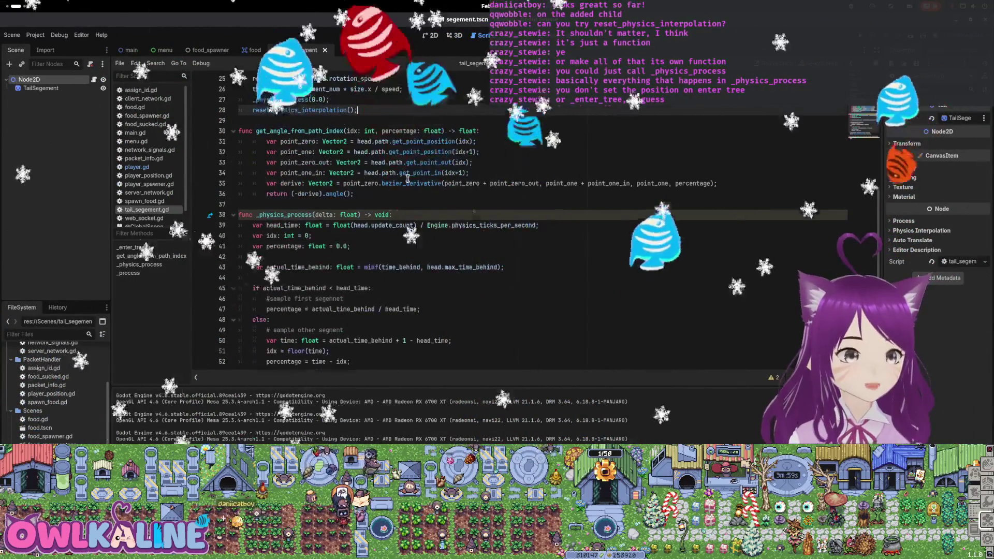
click(354, 51)
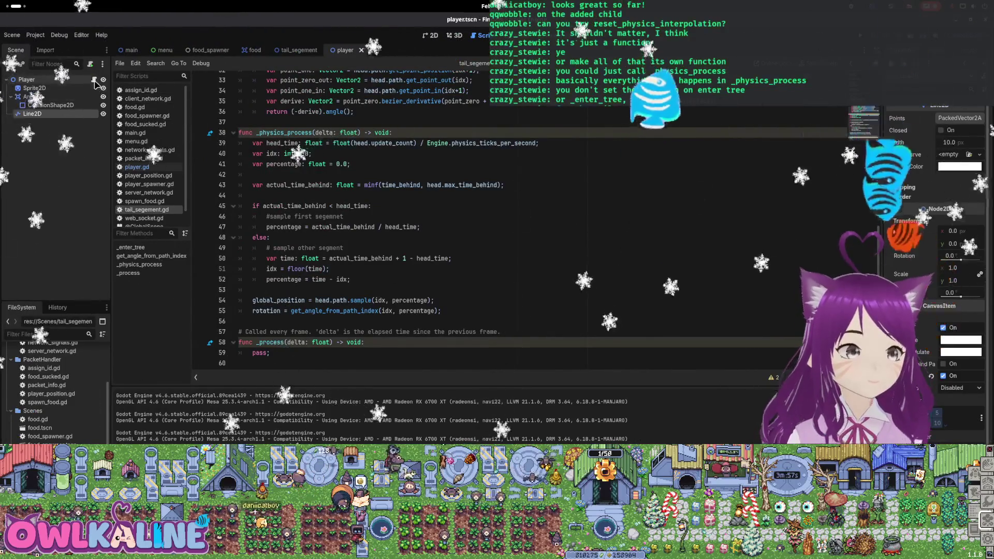
scroll(315, 191, up, 5)
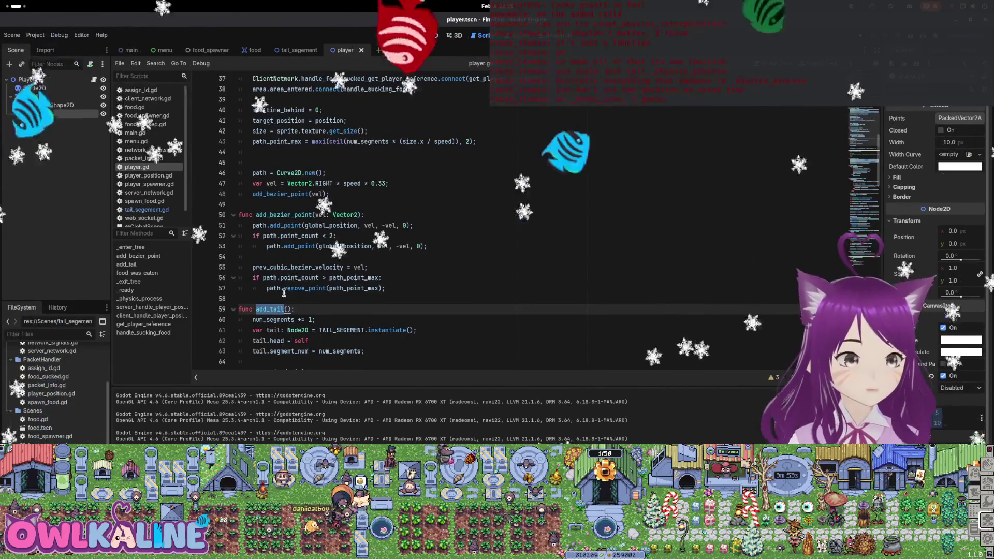
scroll(311, 285, down, 7)
scroll(346, 280, down, 20)
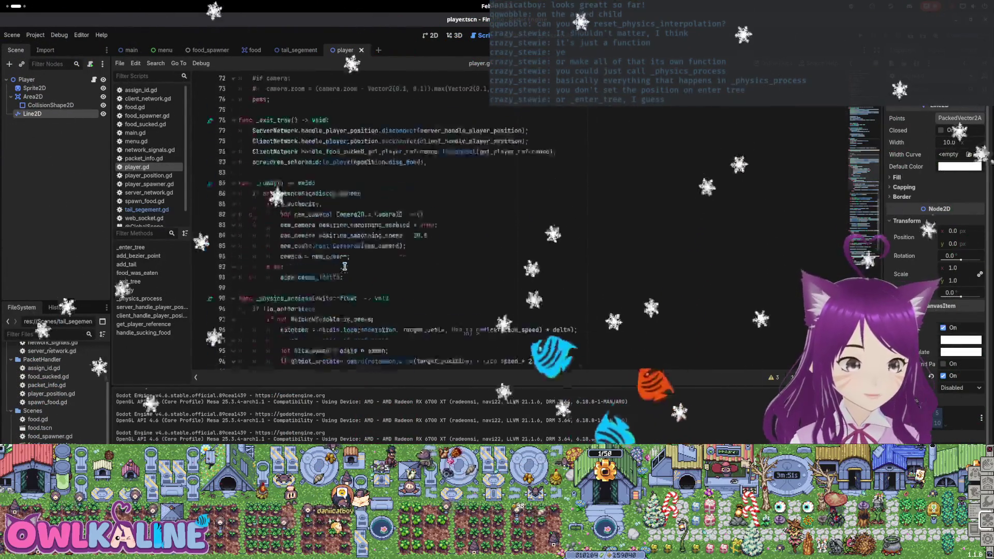
scroll(347, 251, up, 20)
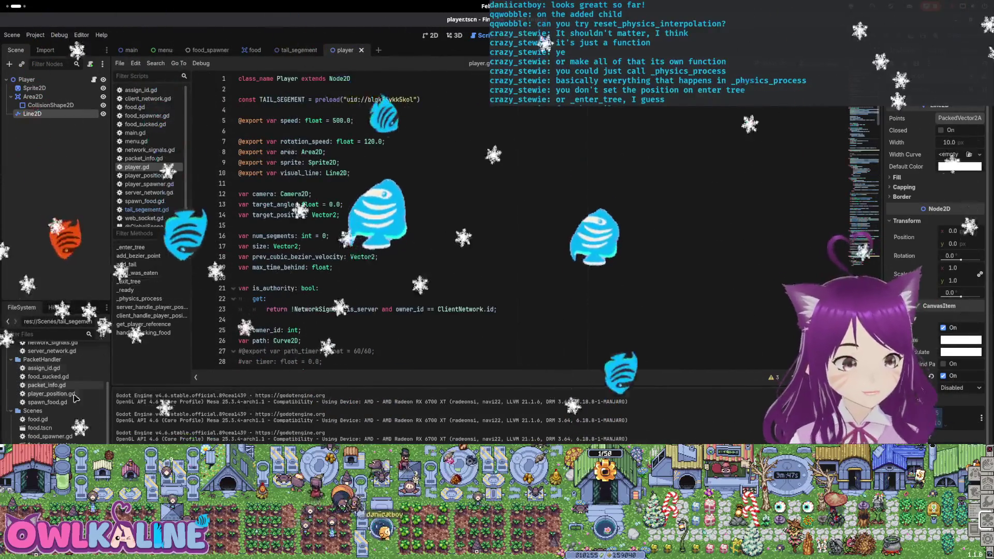
scroll(70, 427, up, 3)
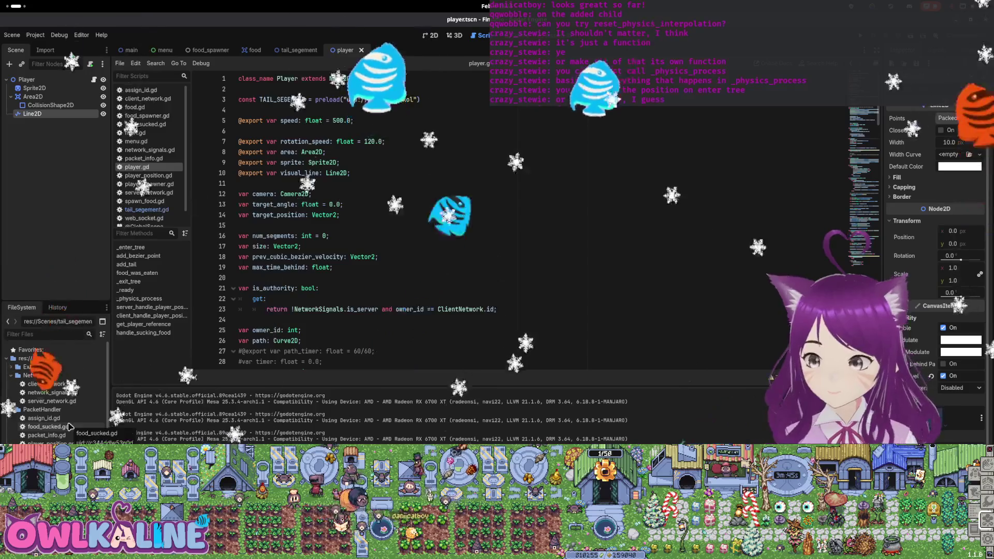
click(381, 238)
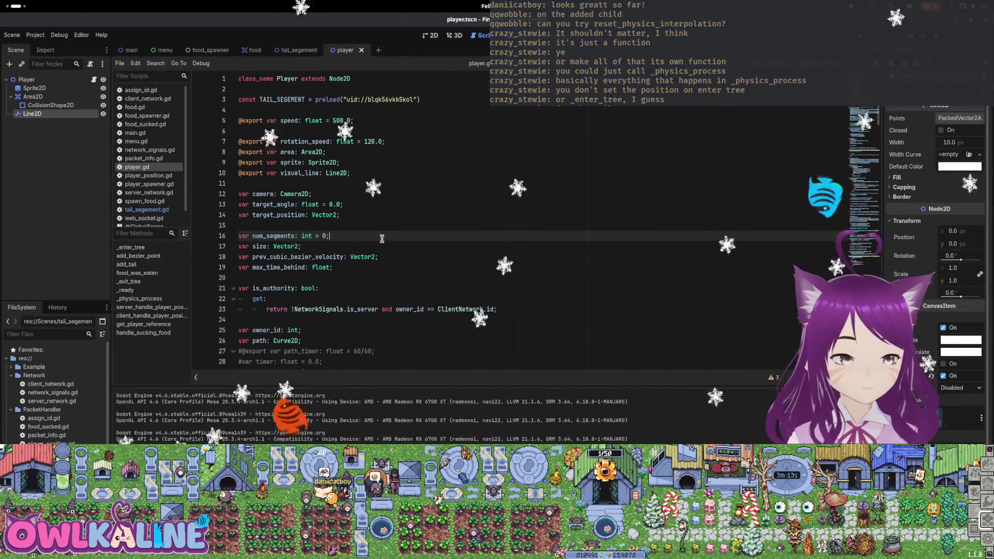
scroll(312, 236, down, 10)
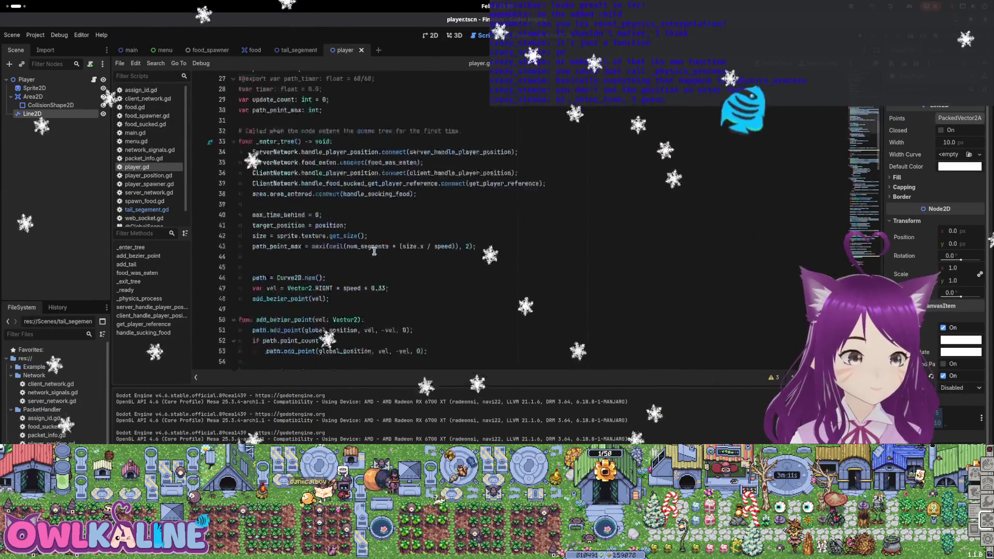
scroll(158, 195, down, 1)
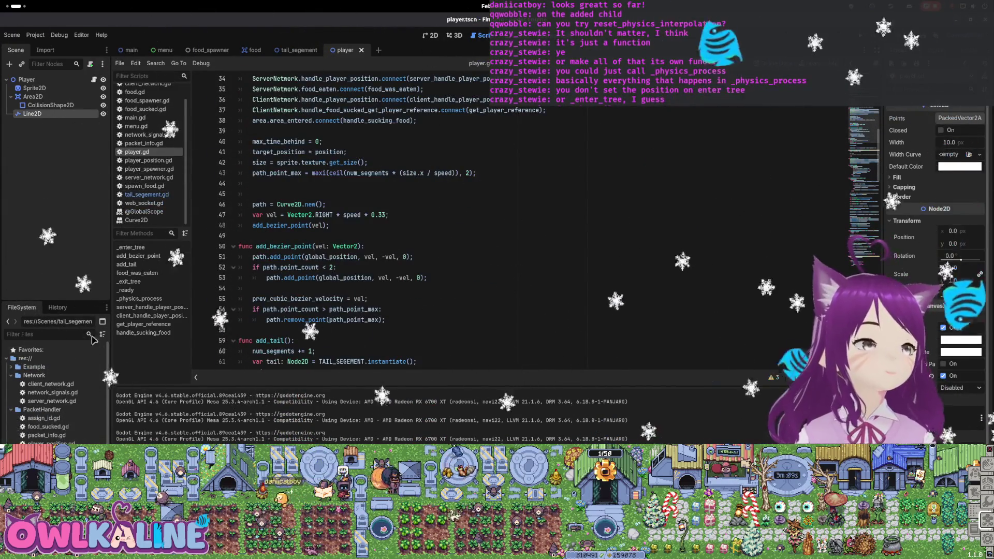
Open packet_info.gd, then assign_id.gd, and put the caret on the remote_ids declaration near the top
double_click(46, 435)
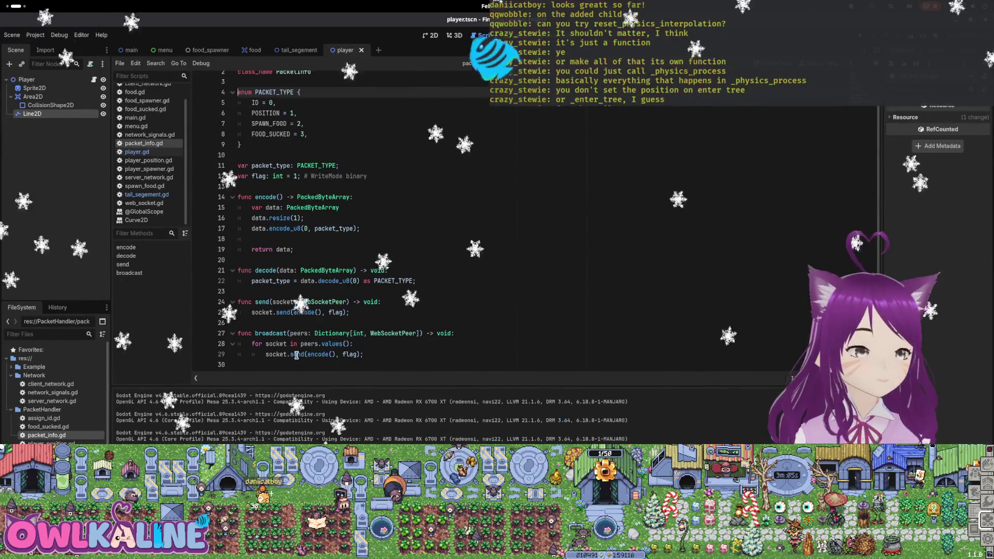
double_click(73, 420)
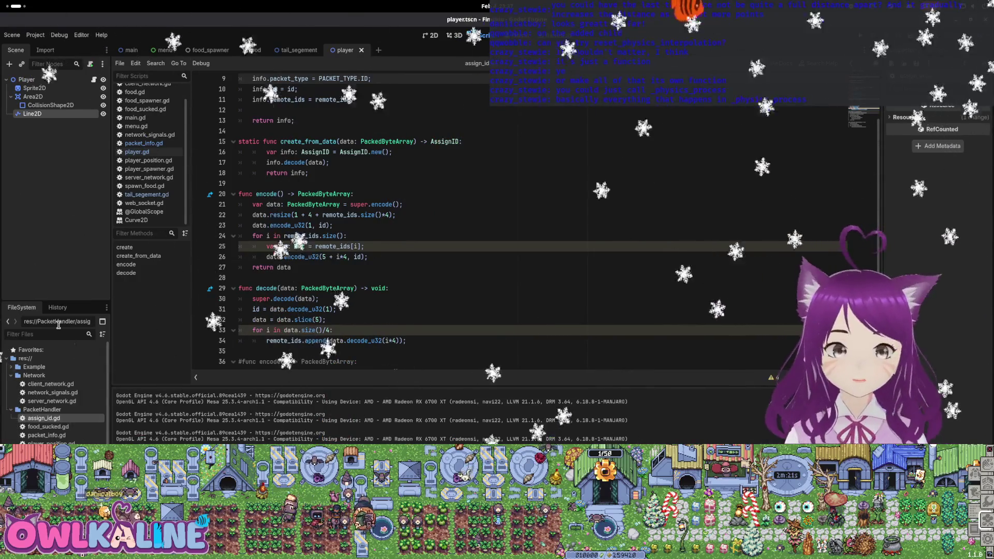
scroll(329, 142, up, 3)
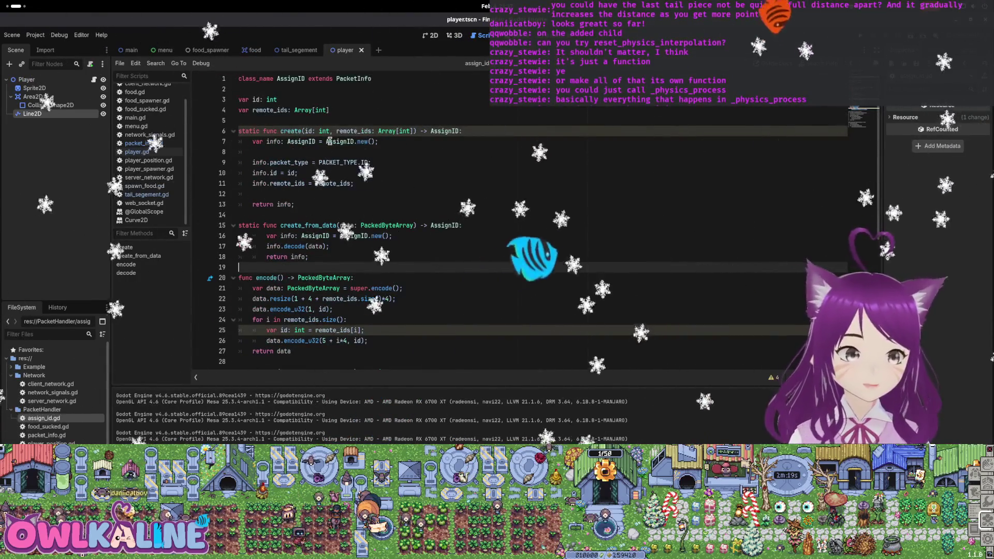
click(385, 112)
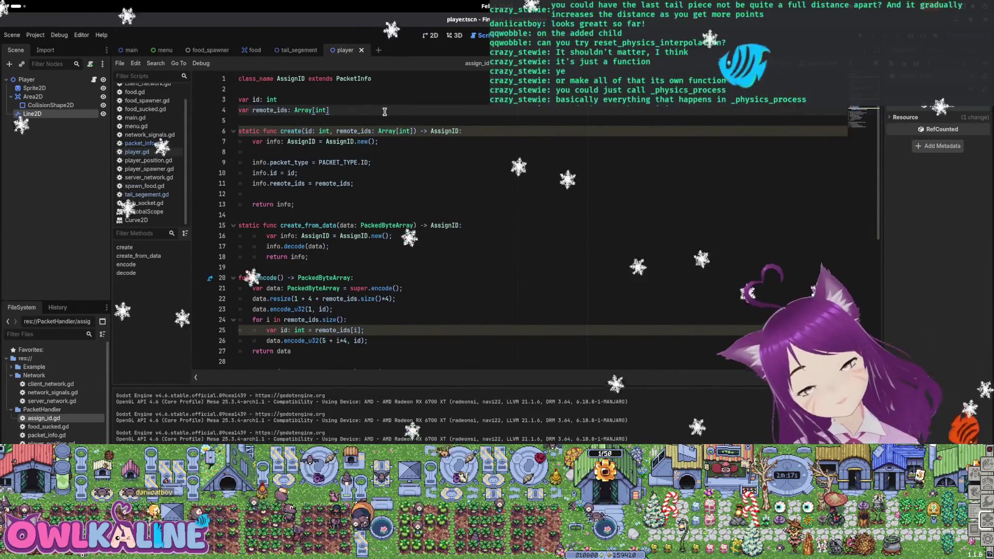
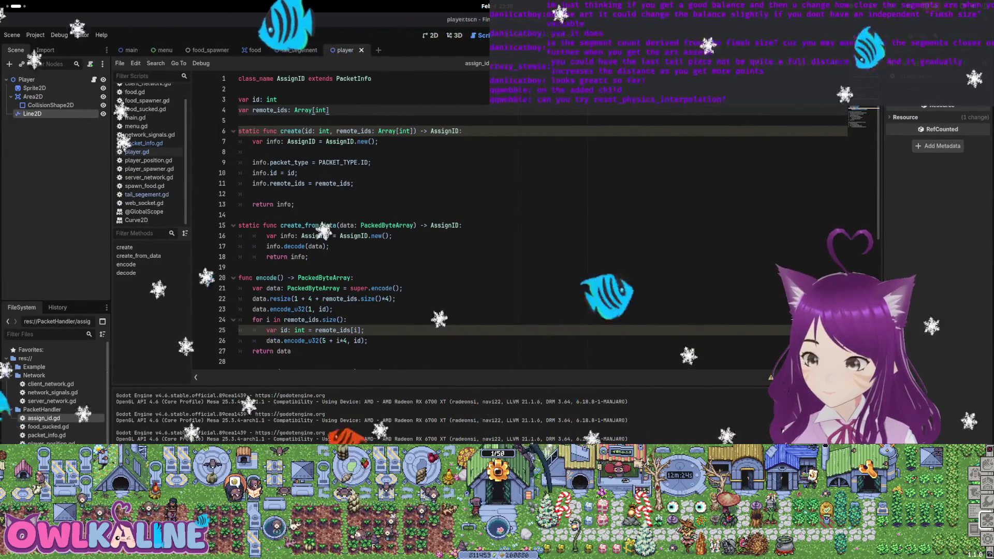
Open packet_info.gd and duplicate its enum PACKET_TYPE line
click(730, 236)
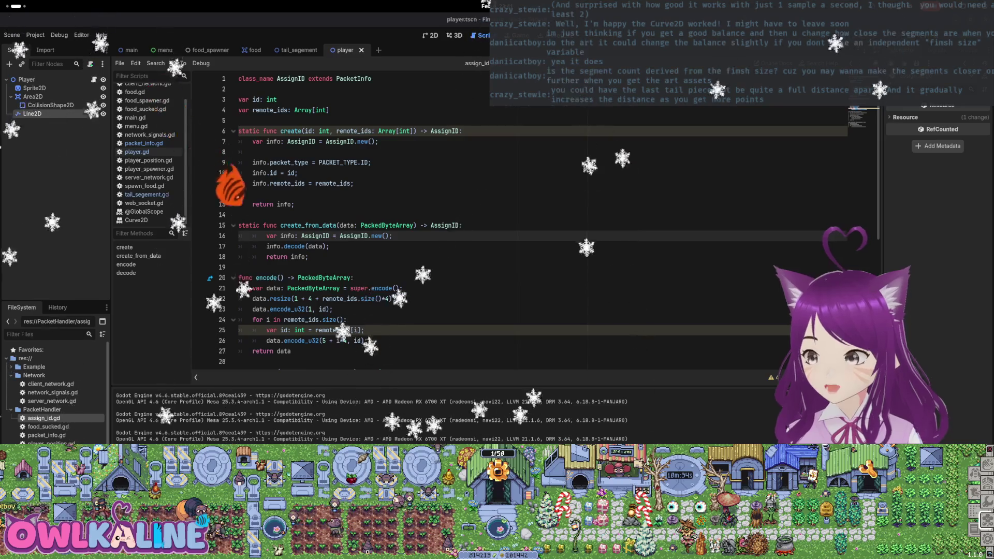
click(332, 204)
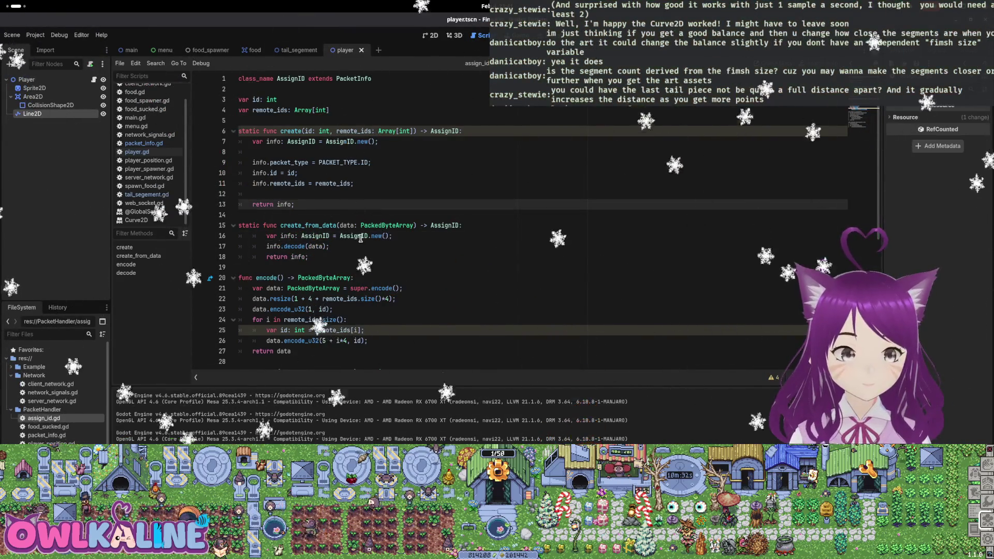
scroll(354, 229, down, 7)
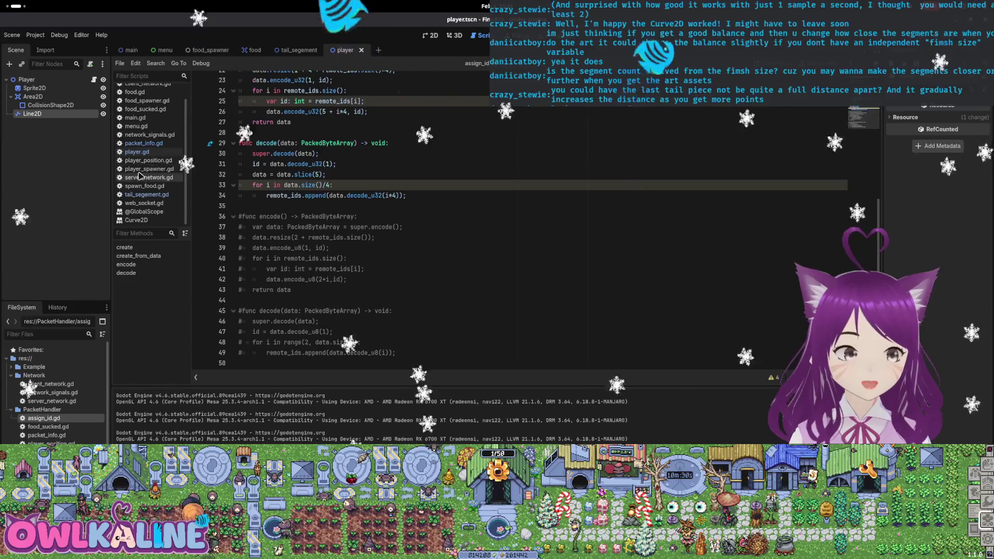
click(59, 435)
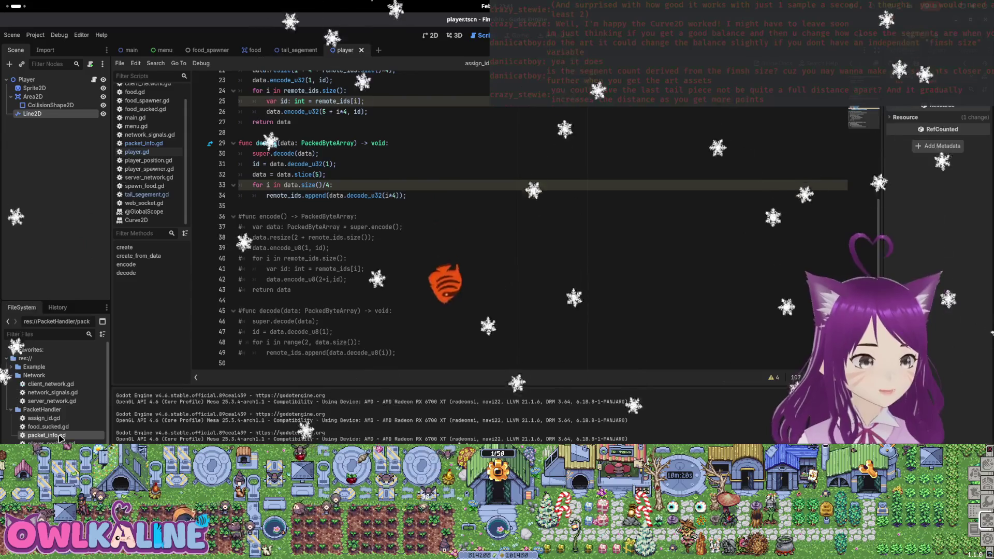
double_click(59, 436)
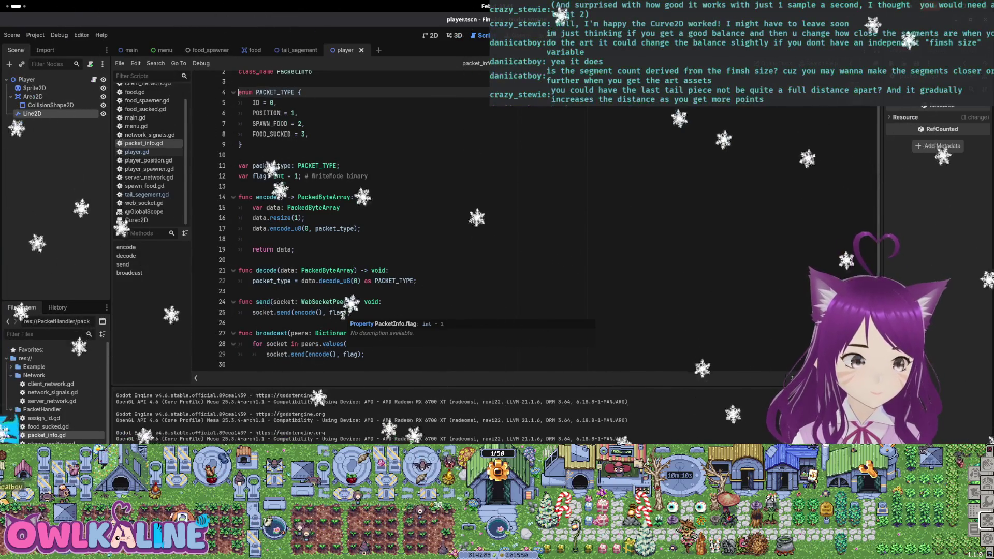
key(ctrl+shift+d)
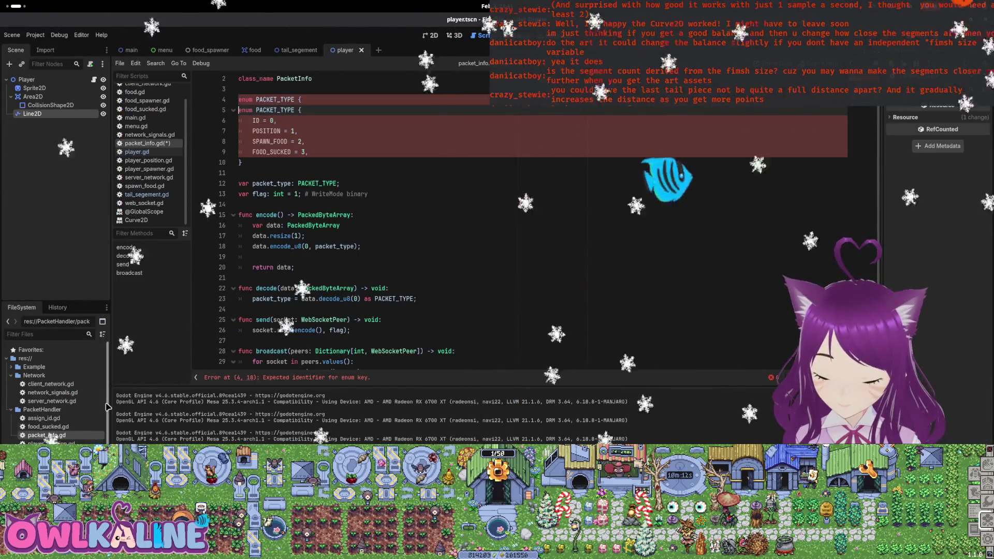
Look over the food_sucked.gd, packet_info.gd and spawn_food.gd scripts for reference
double_click(51, 429)
scroll(226, 183, down, 1)
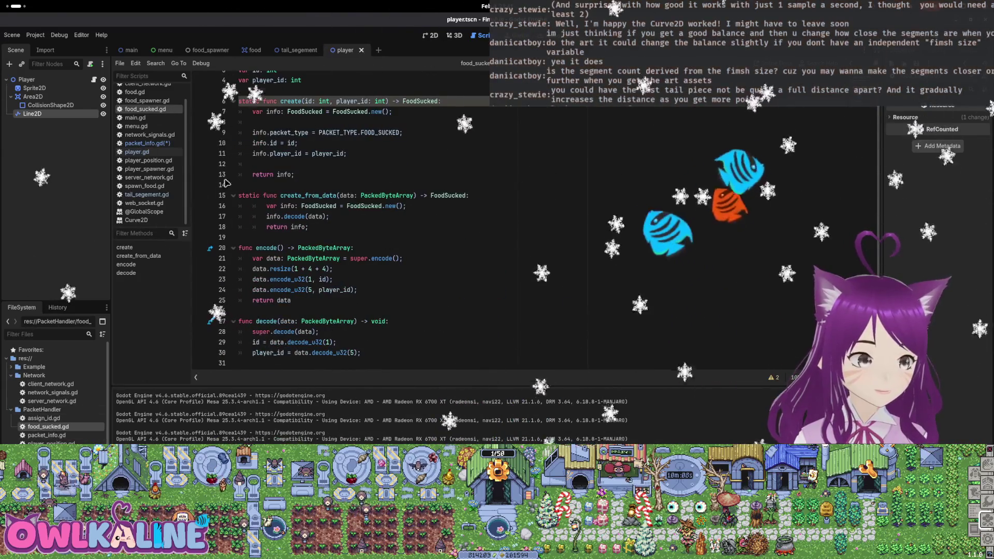
click(144, 143)
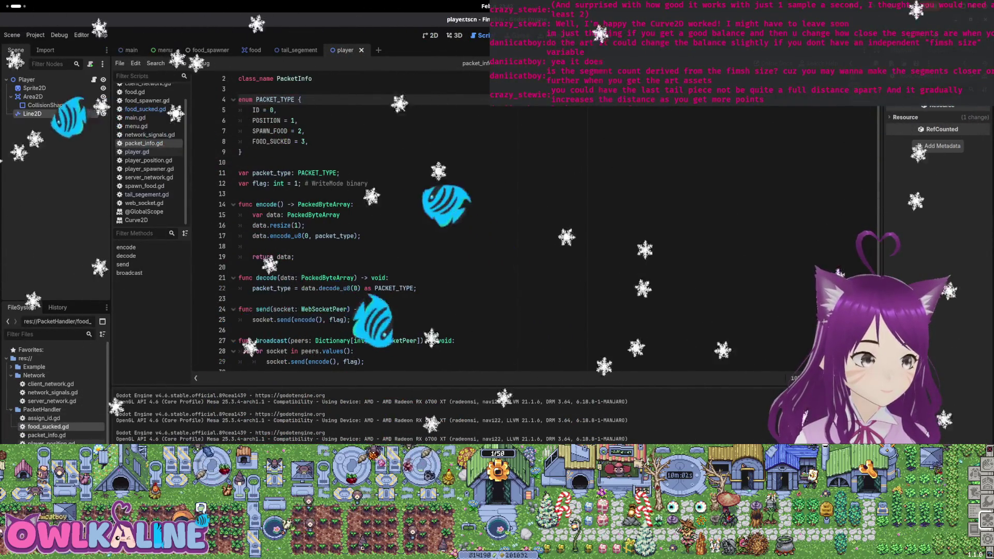
click(144, 186)
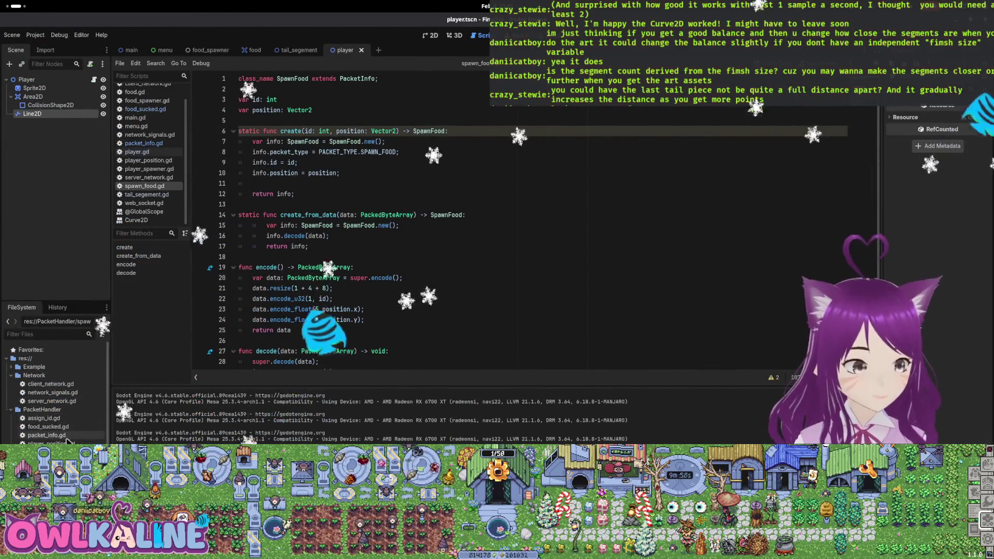
Back in assign_id.gd, delete the commented-out old encode and decode code
double_click(43, 418)
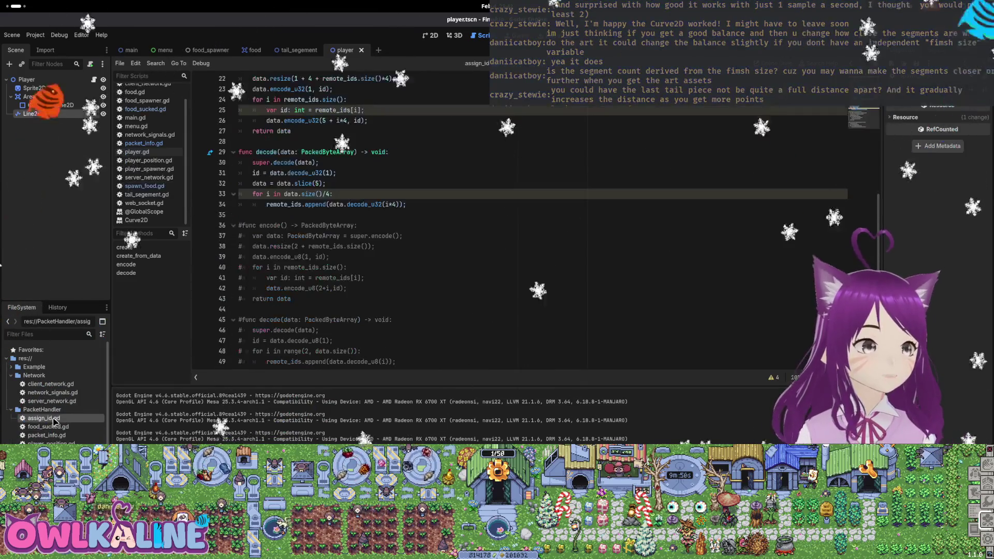
scroll(342, 243, up, 3)
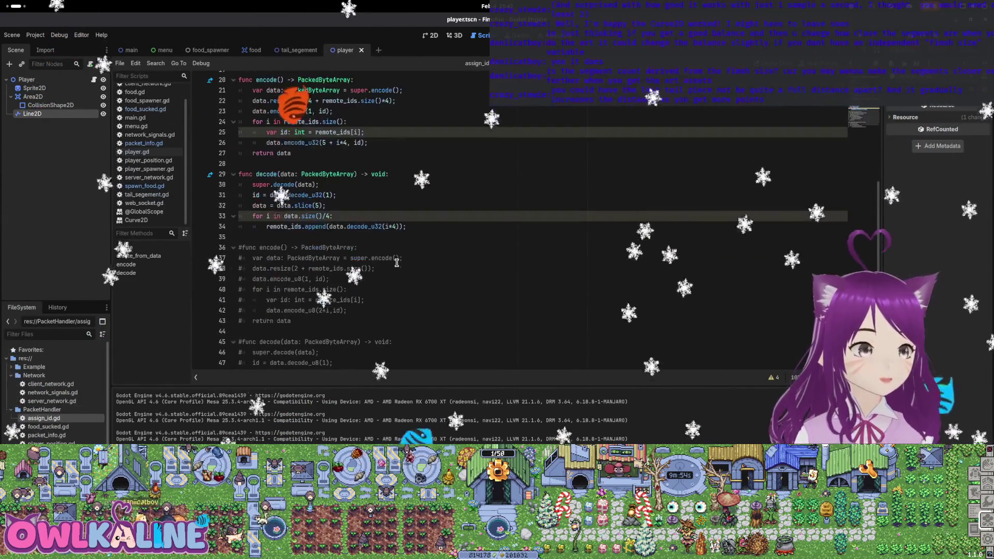
scroll(397, 263, down, 3)
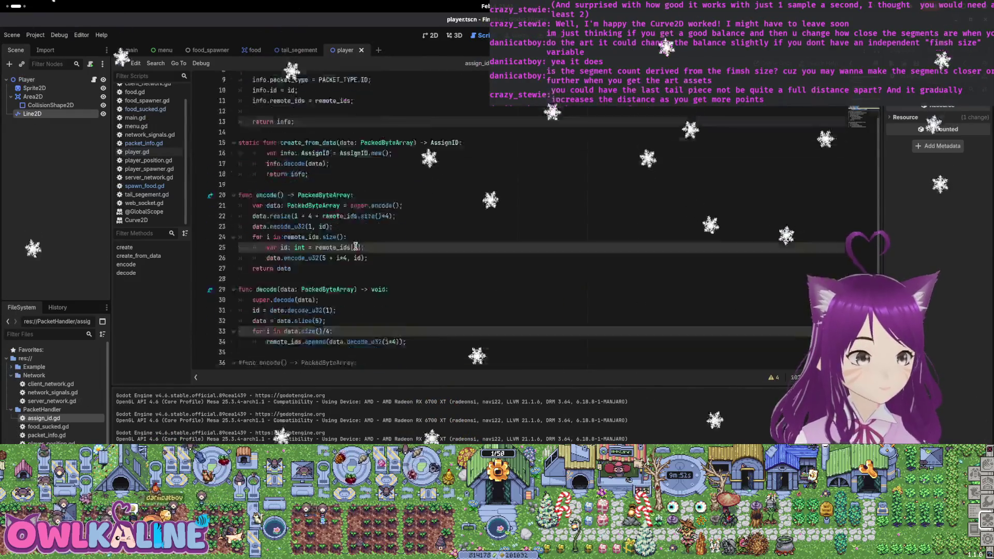
drag(395, 352, 239, 300)
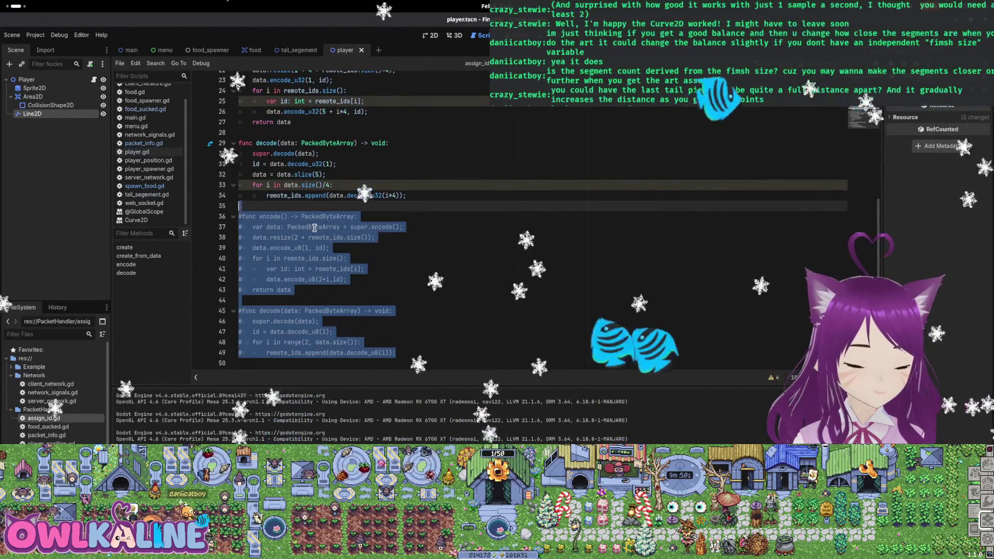
key(BackSpace)
scroll(406, 291, up, 7)
scroll(407, 292, down, 2)
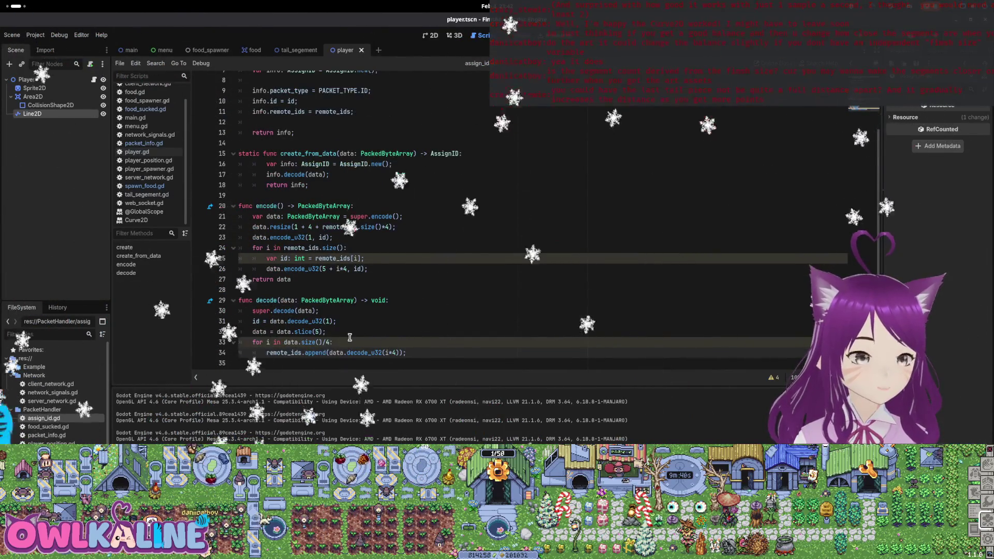
Select the assign_id.gd code and start a new script inside the PacketHandler folder
mouse_move(343, 339)
mouse_down()
mouse_move(269, 323)
mouse_move(285, 288)
mouse_move(275, 127)
mouse_move(239, 77)
mouse_up()
scroll(269, 323, up, 2)
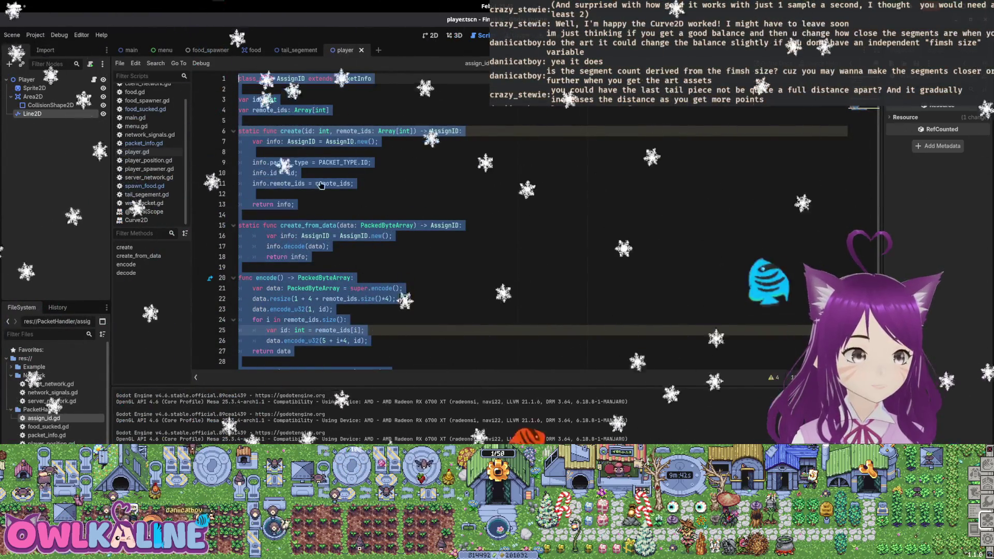
right_click(71, 410)
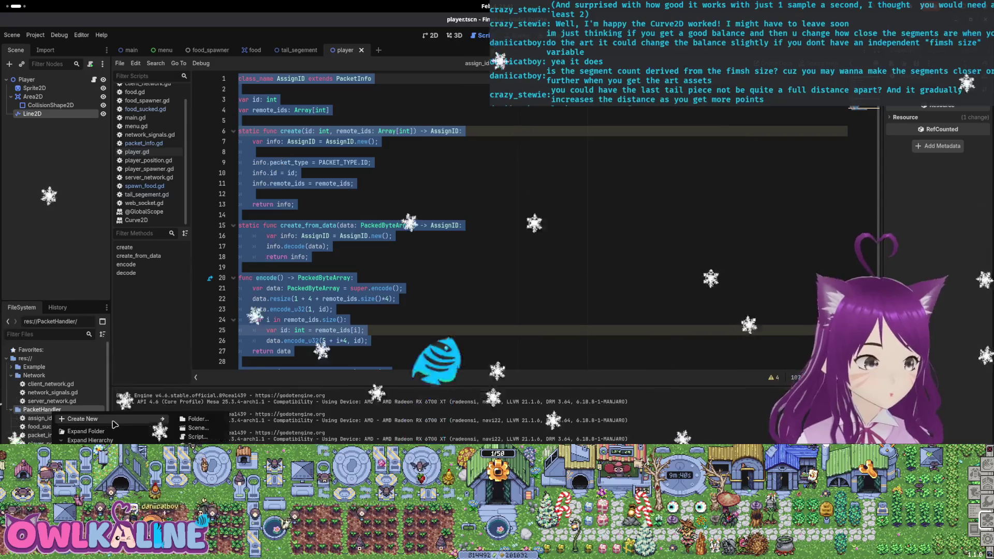
click(197, 436)
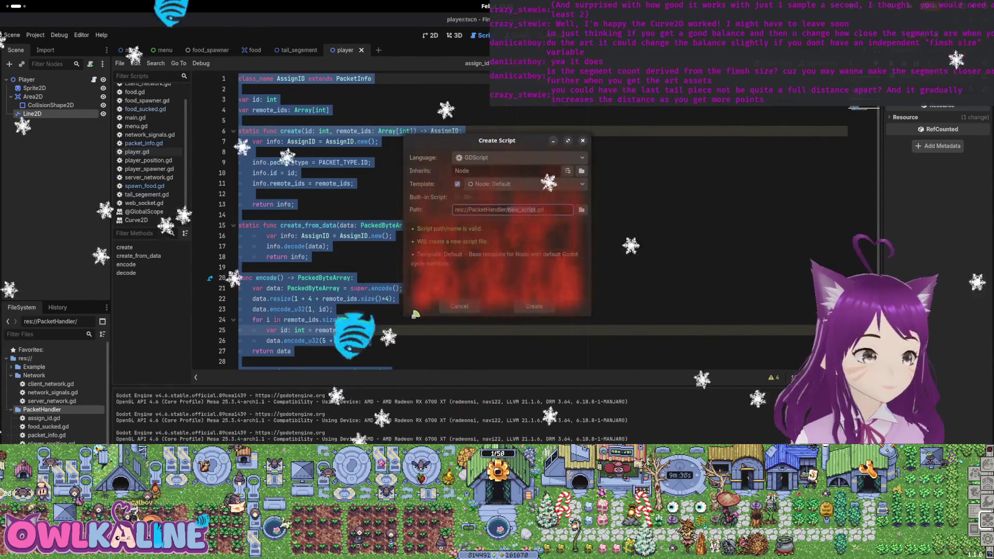